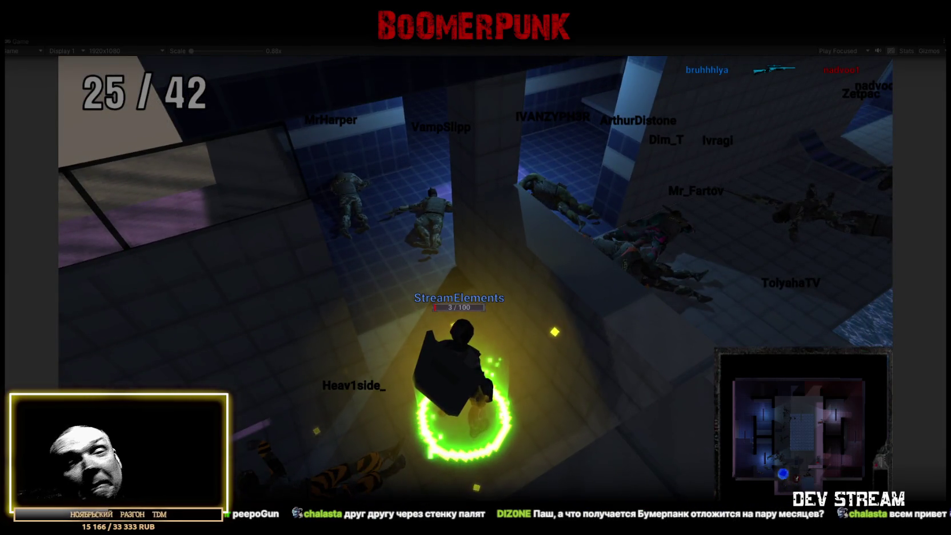
Stop the running match to return to the Play_PoolDay scene in the editor.
click(460, 44)
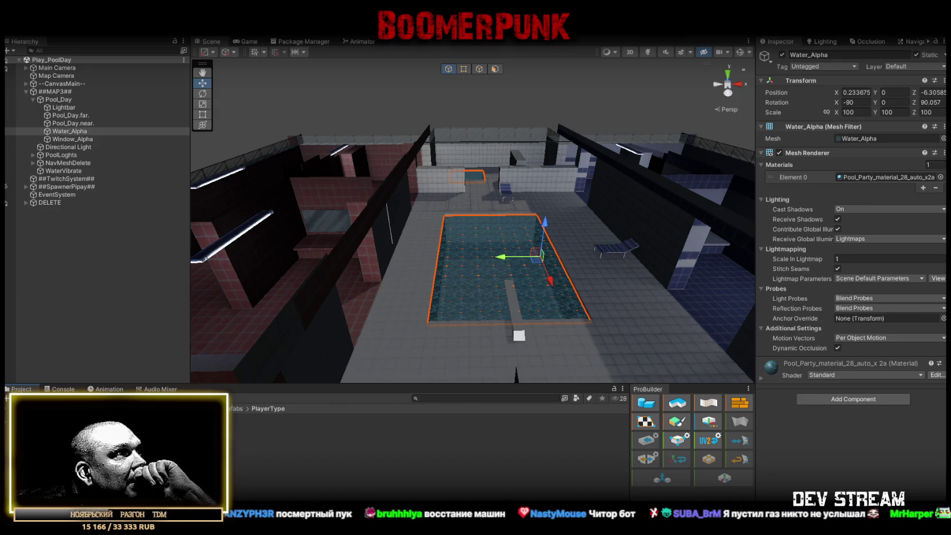
Open the TRCchaters prefab and select its Randoomer weapon pickup.
double_click(258, 417)
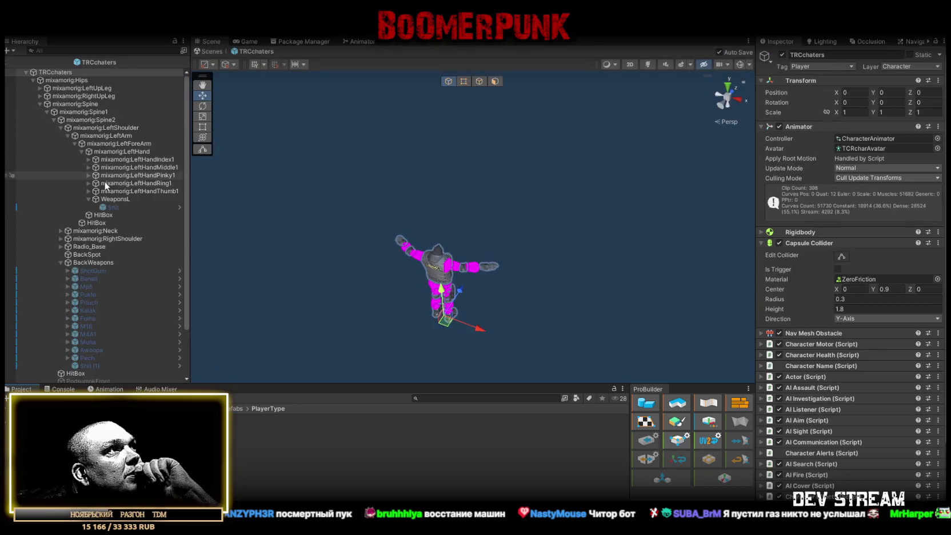
scroll(108, 269, down, 3)
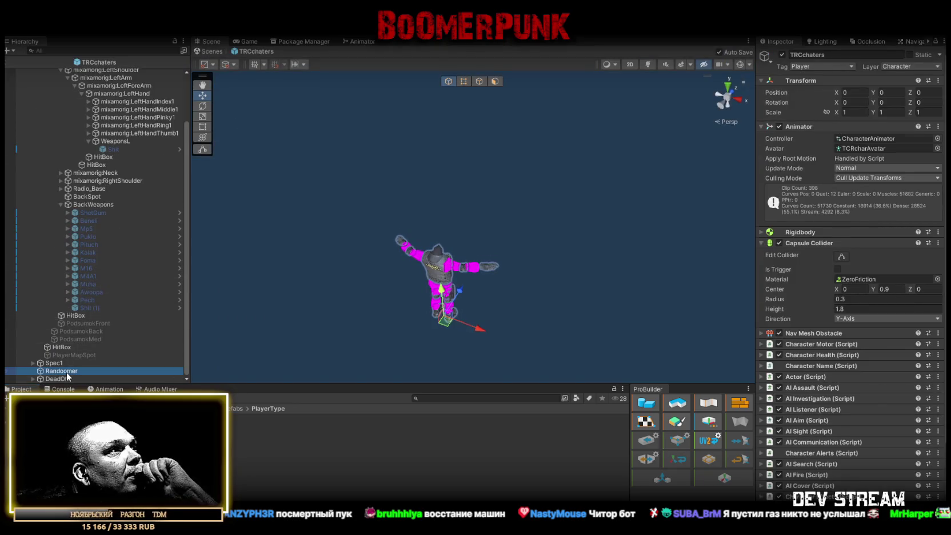
click(63, 371)
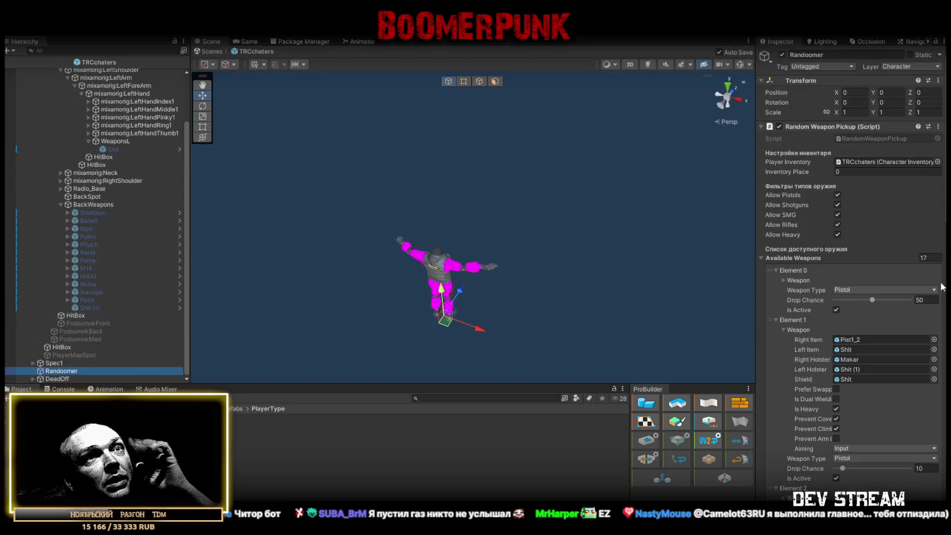
Clear Element 1's Left Item and Left Holster to None.
click(934, 349)
text(d)
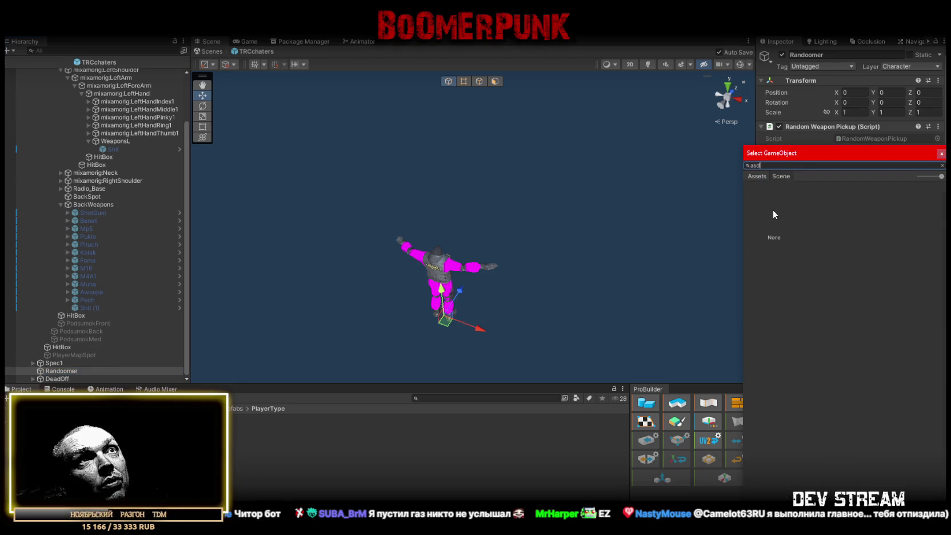
key(Return)
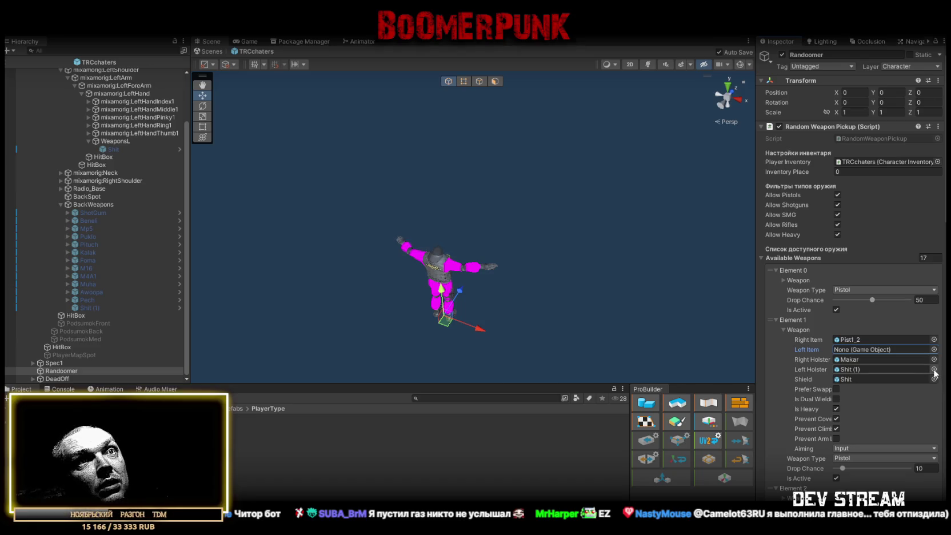
click(933, 370)
text(asd)
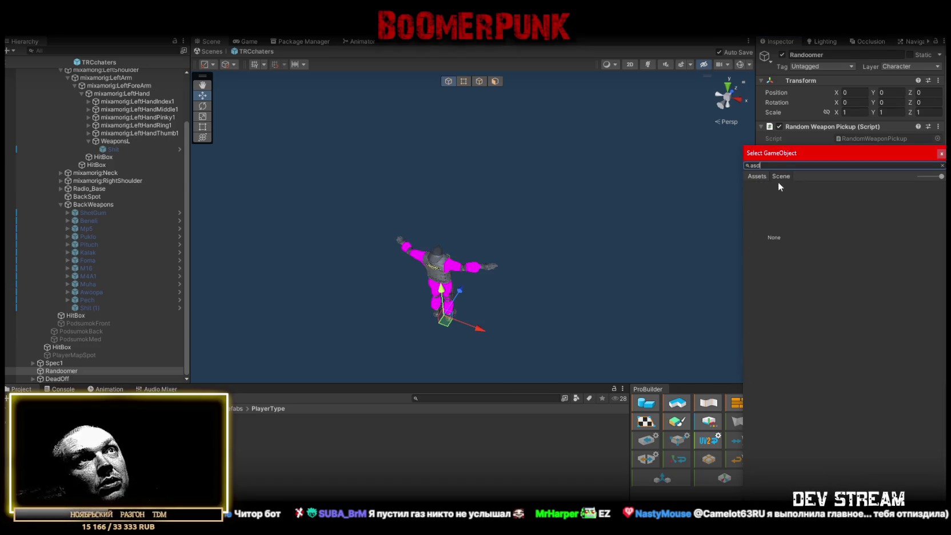
key(Return)
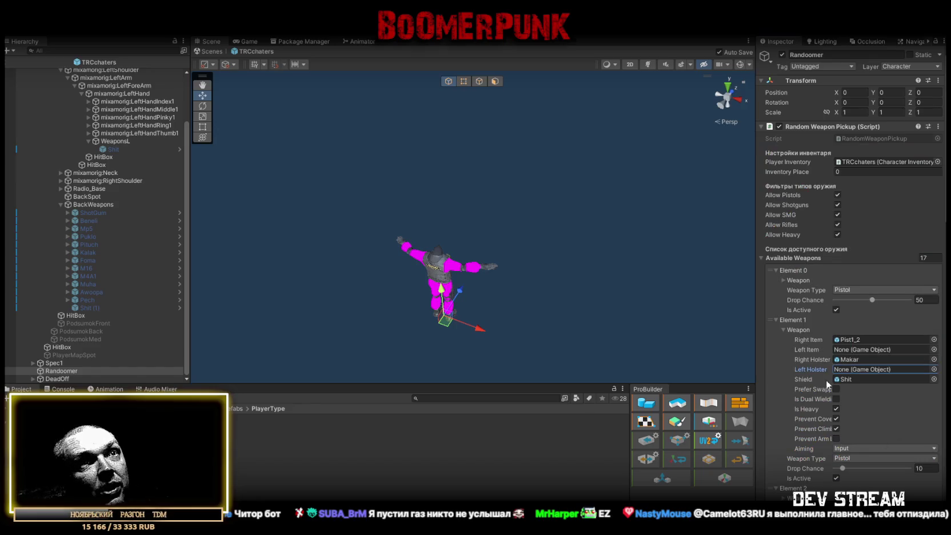
Select the duplicate Shit (1) back weapon in the prefab hierarchy.
scroll(822, 380, down, 2)
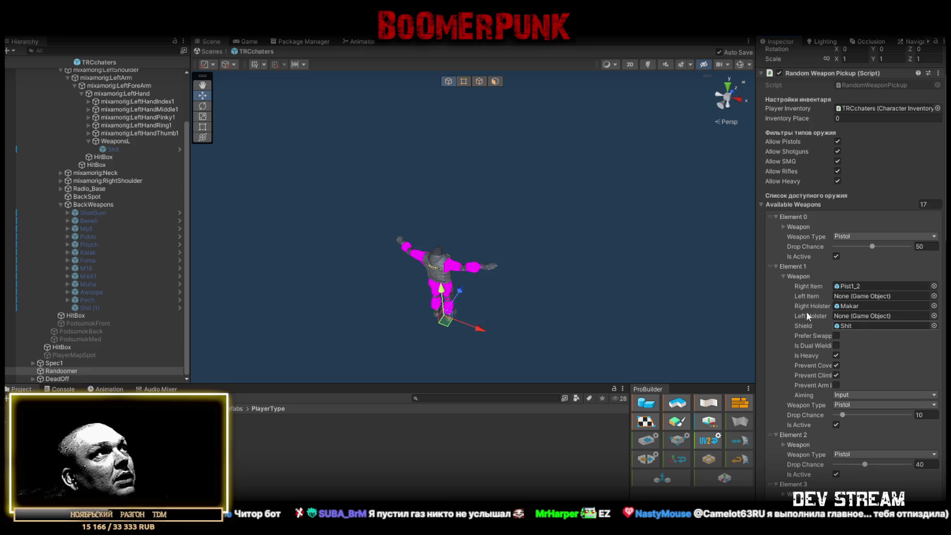
scroll(130, 189, up, 2)
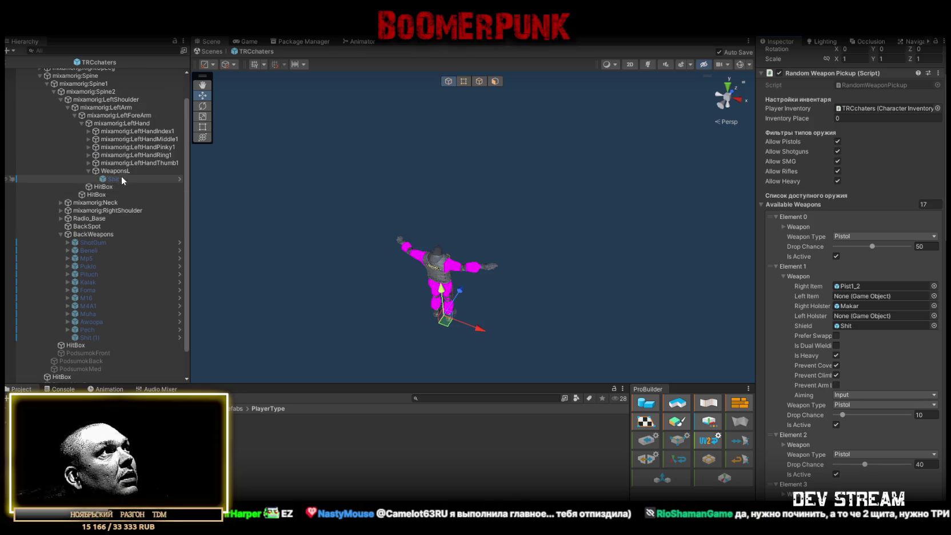
click(90, 335)
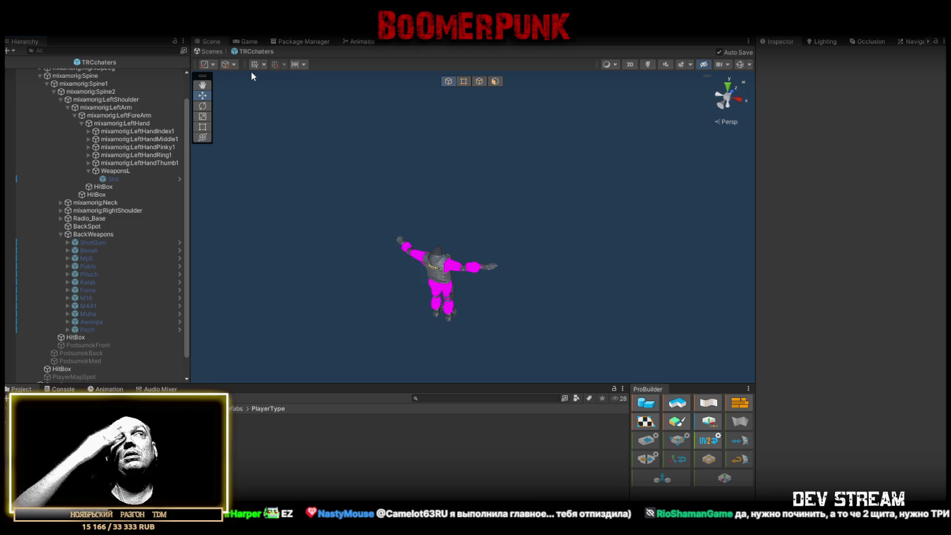
Exit Prefab Mode to the PoolDay scene and view it through the Game camera.
click(212, 55)
drag(527, 215, 538, 246)
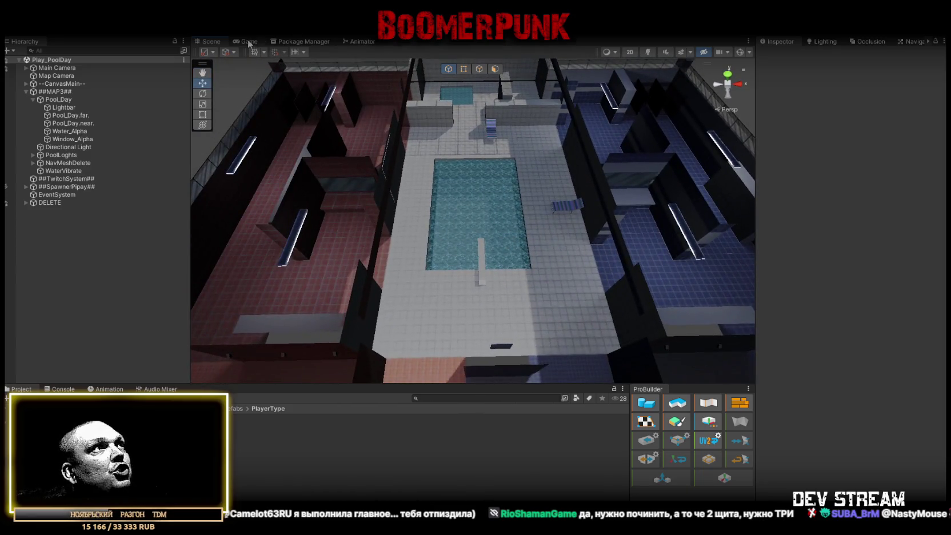
click(248, 42)
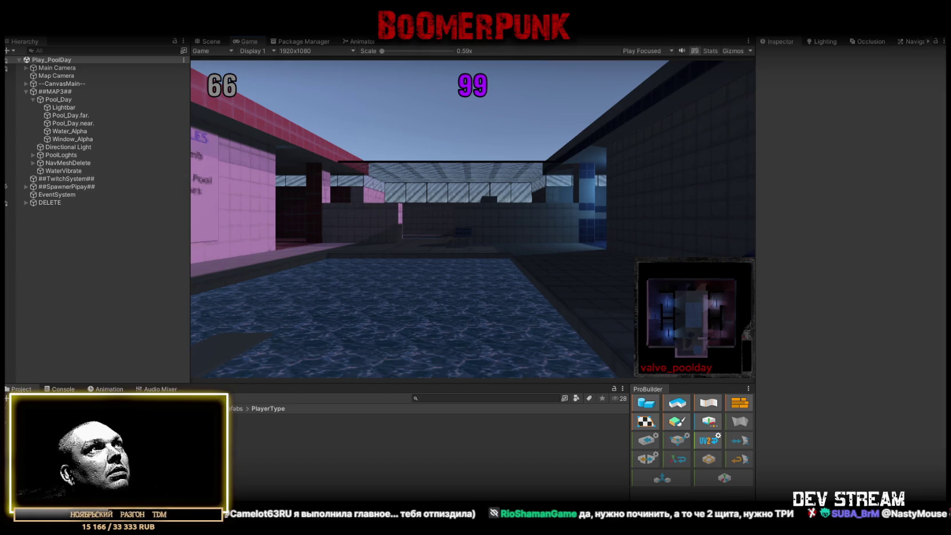
Play a test match on PoolDay, stop it, and return to the Scene view.
key(ctrl+p)
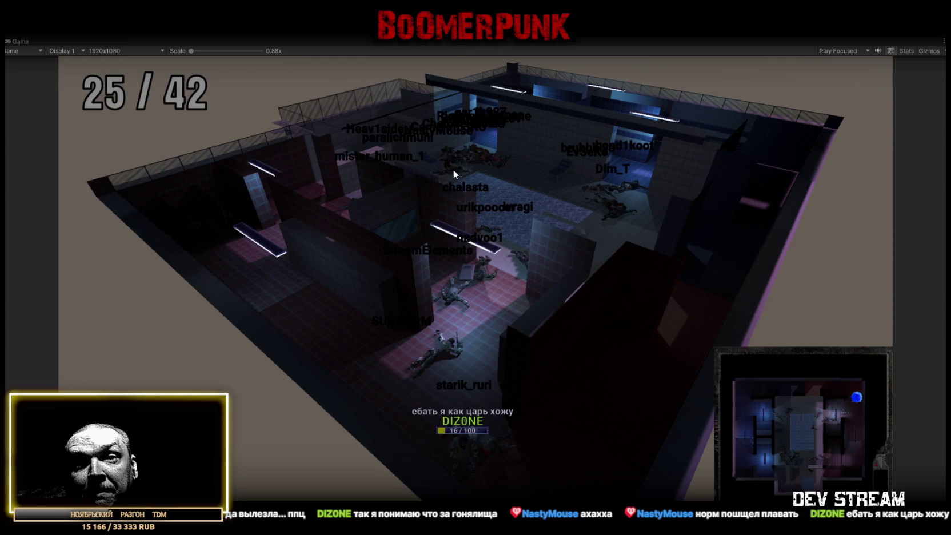
key(ctrl+p)
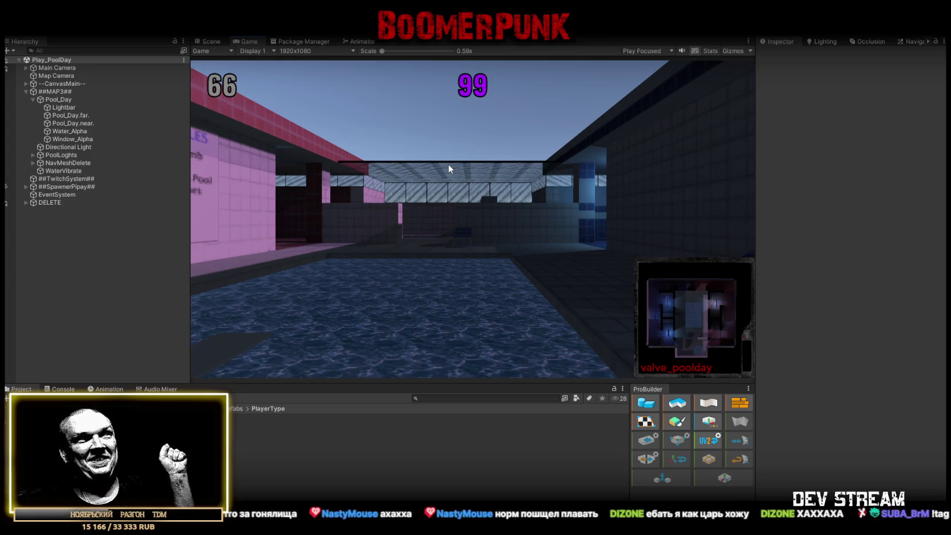
click(220, 43)
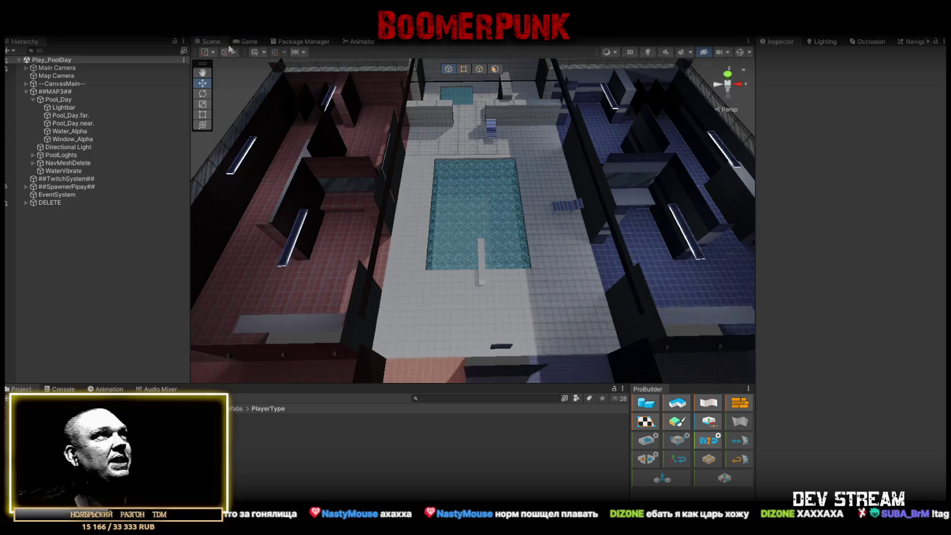
Open Play_Dust2.unity from the !SceneRdy folder in place of the pool map.
mouse_move(488, 181)
mouse_down()
mouse_move(480, 164)
mouse_move(477, 171)
mouse_up()
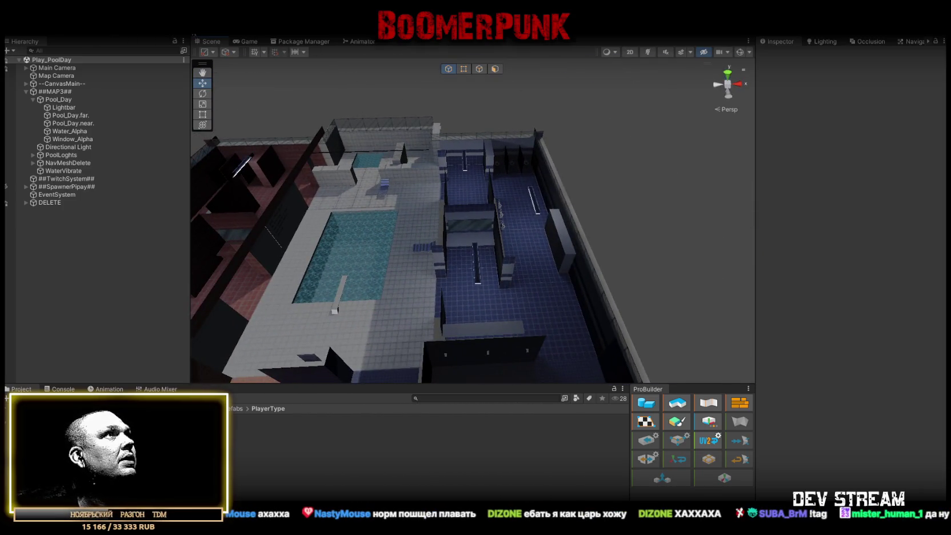
click(12, 29)
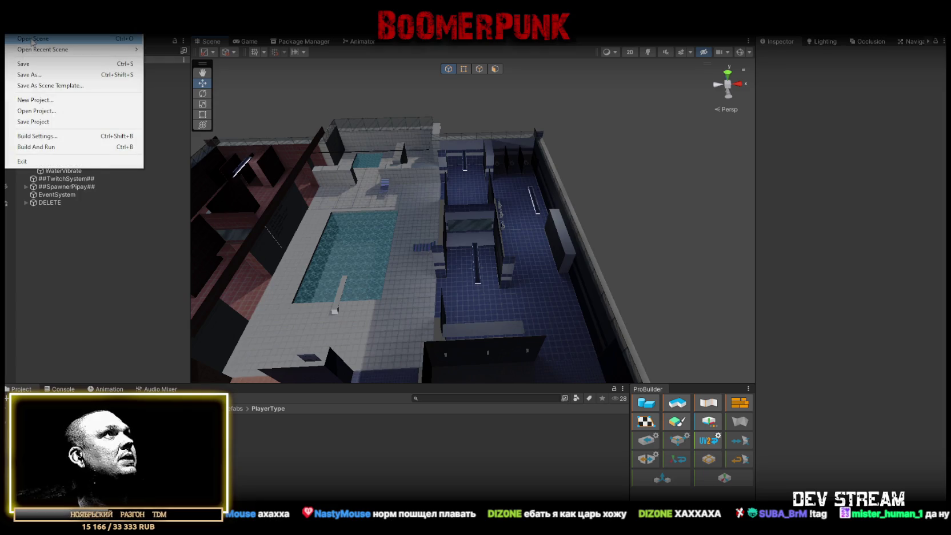
click(32, 39)
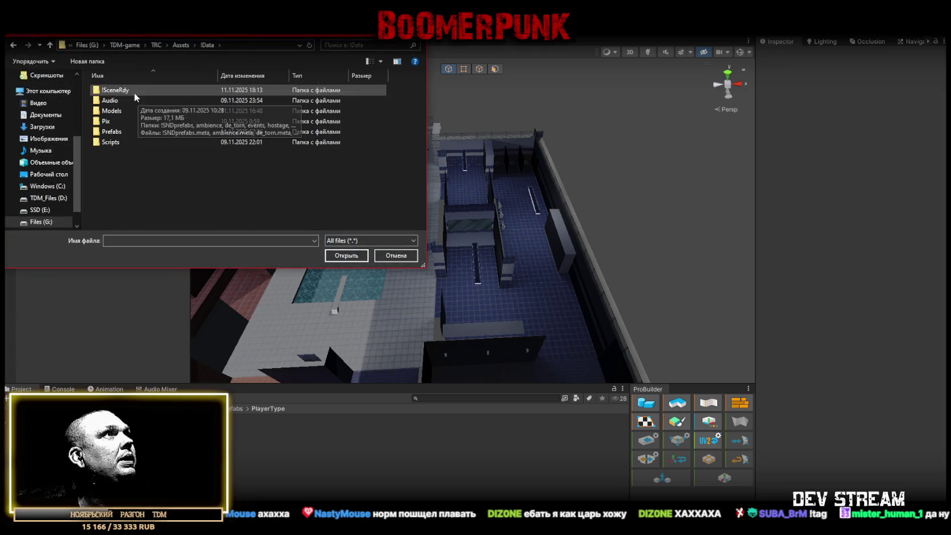
double_click(120, 90)
click(115, 101)
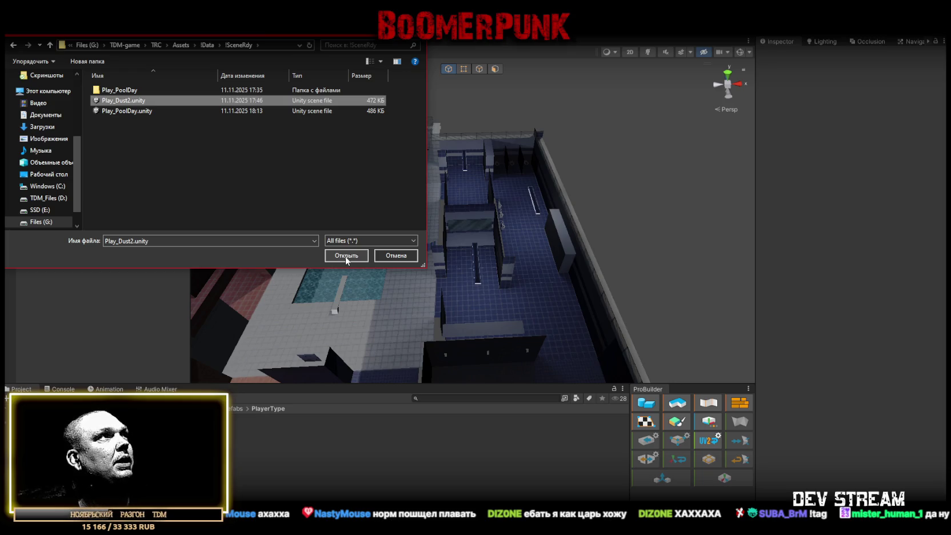
click(345, 256)
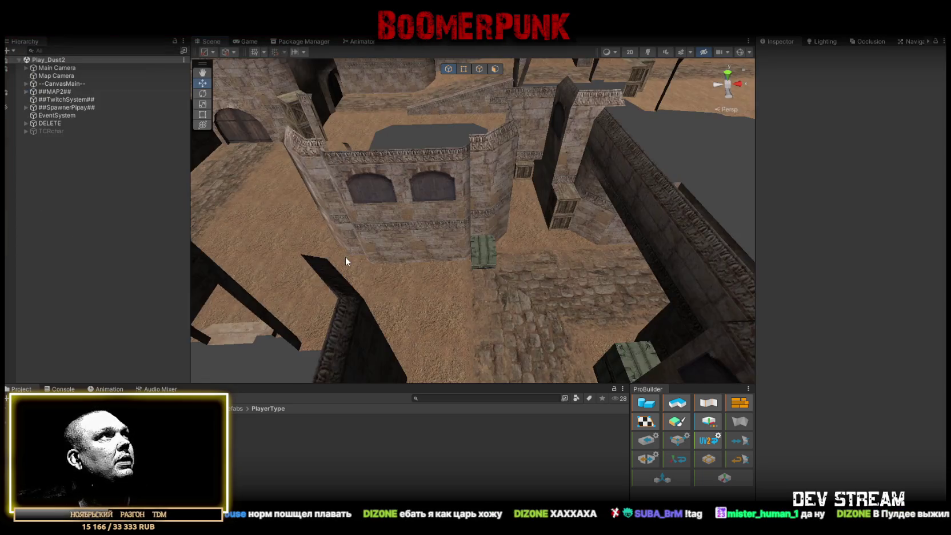
Save the desert scene as Play_Dust.unity in Assets/!Data/!SceneRdy.
click(15, 29)
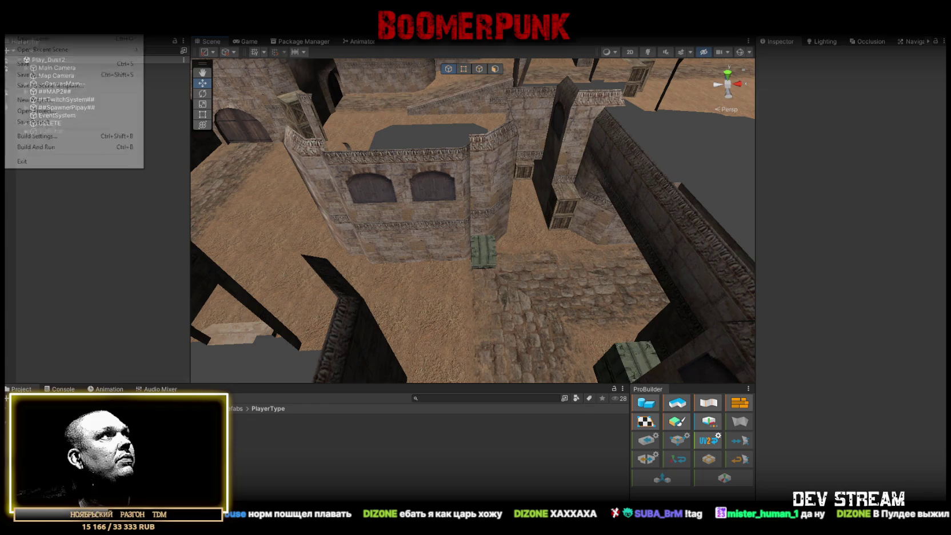
click(48, 77)
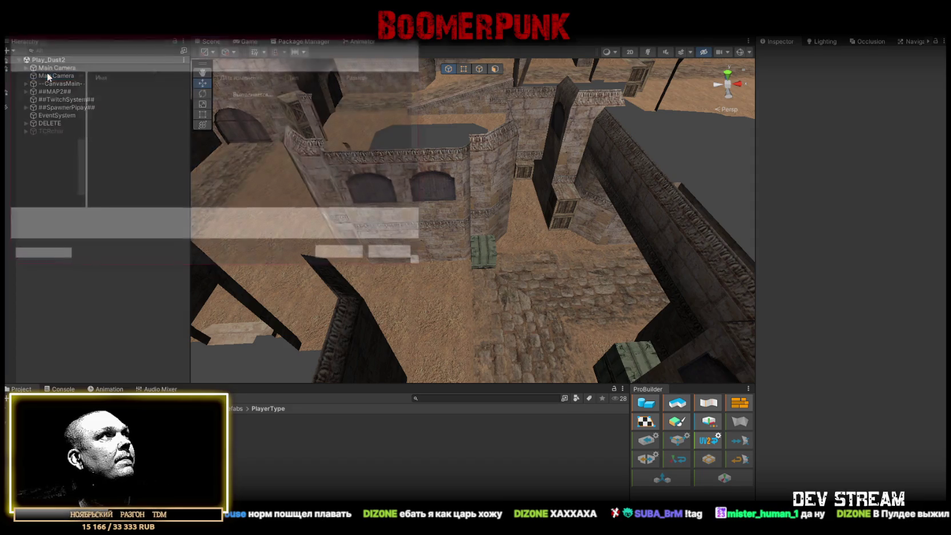
click(149, 232)
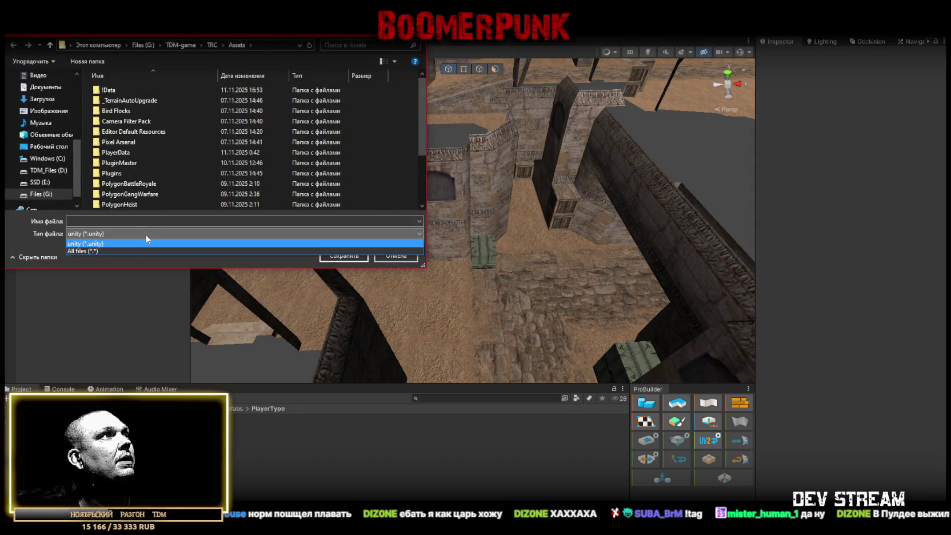
click(139, 90)
double_click(132, 90)
double_click(114, 91)
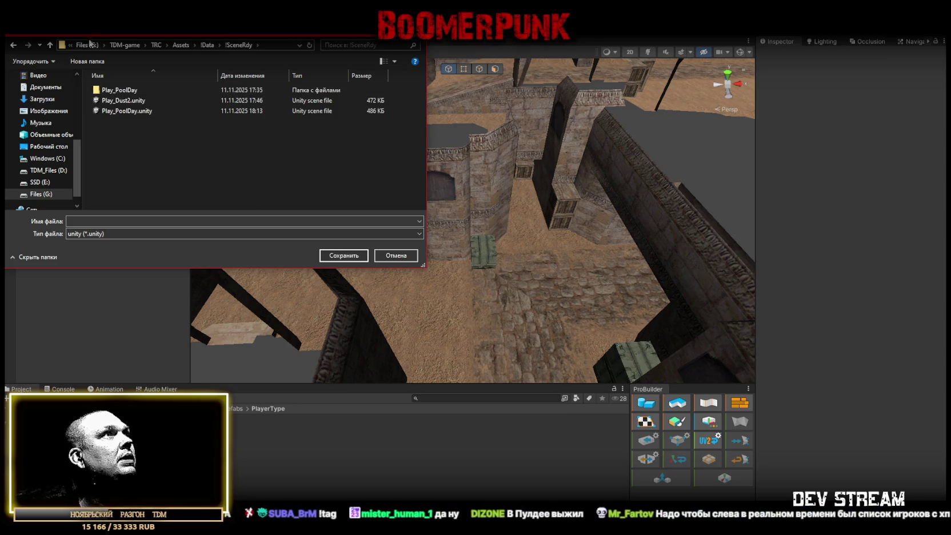
click(117, 101)
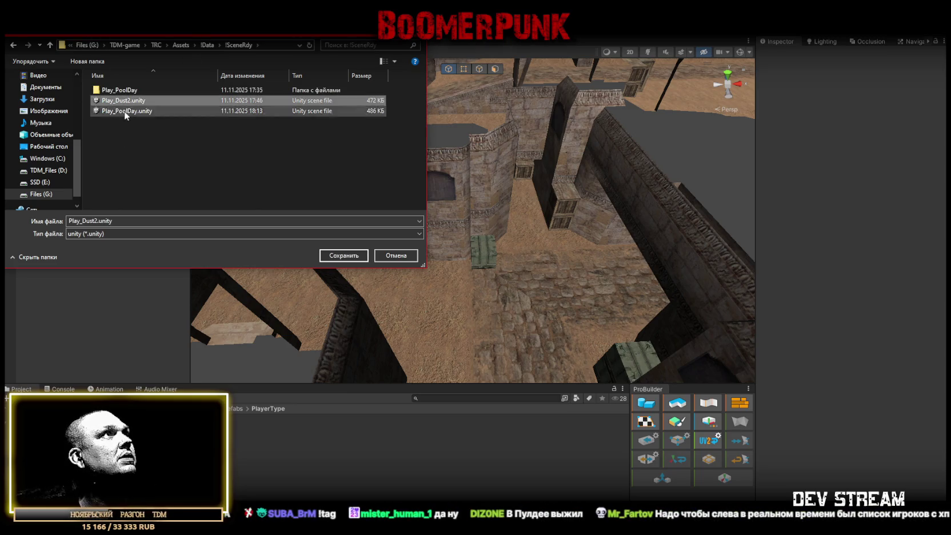
click(99, 222)
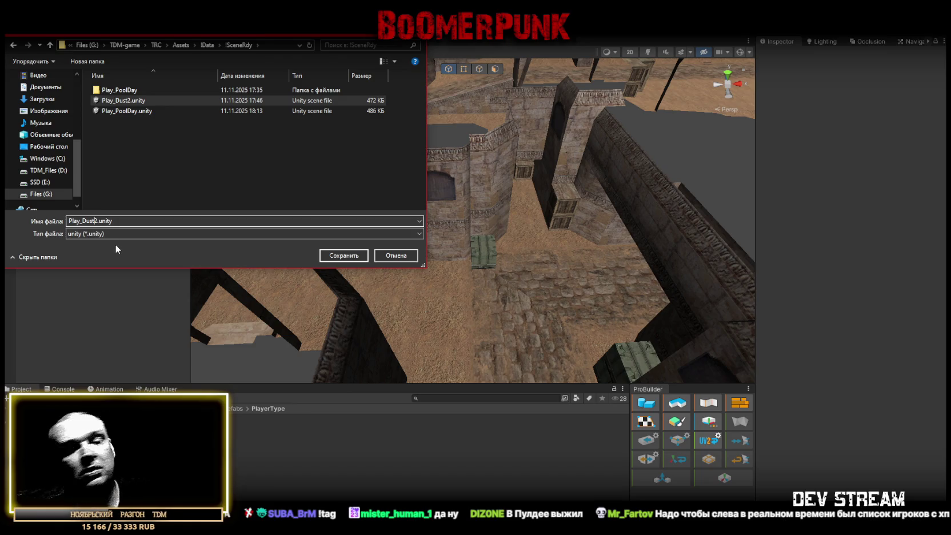
key(Delete)
click(342, 257)
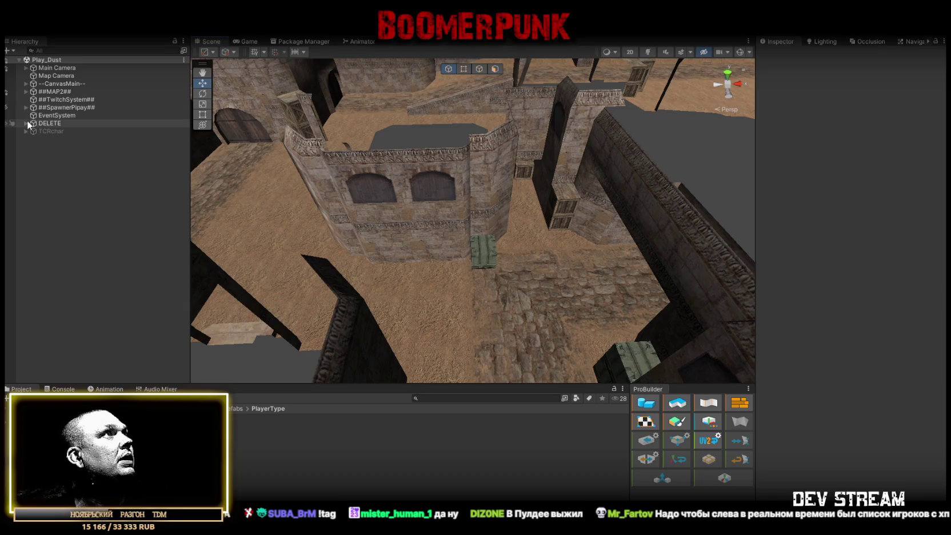
Select the ##MAP2## object and frame the whole map in the Scene view.
click(44, 93)
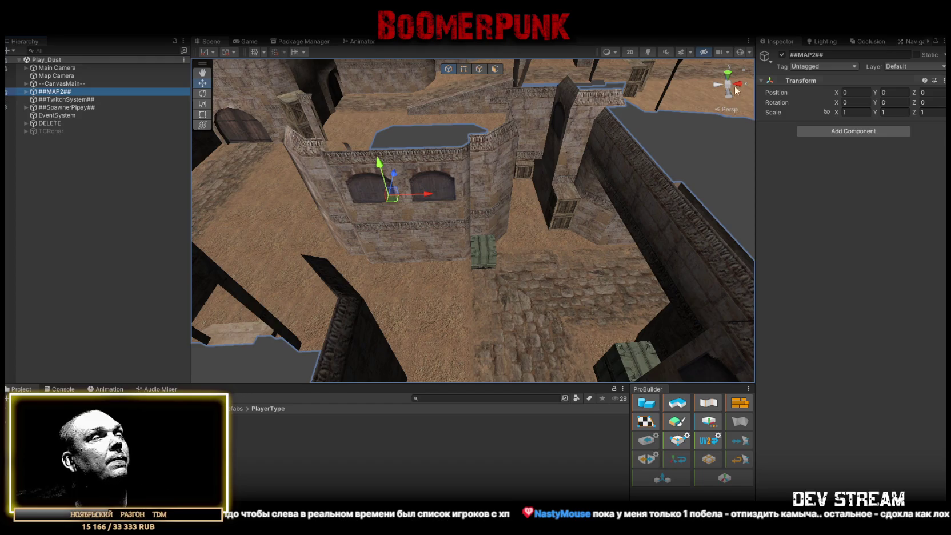
click(63, 389)
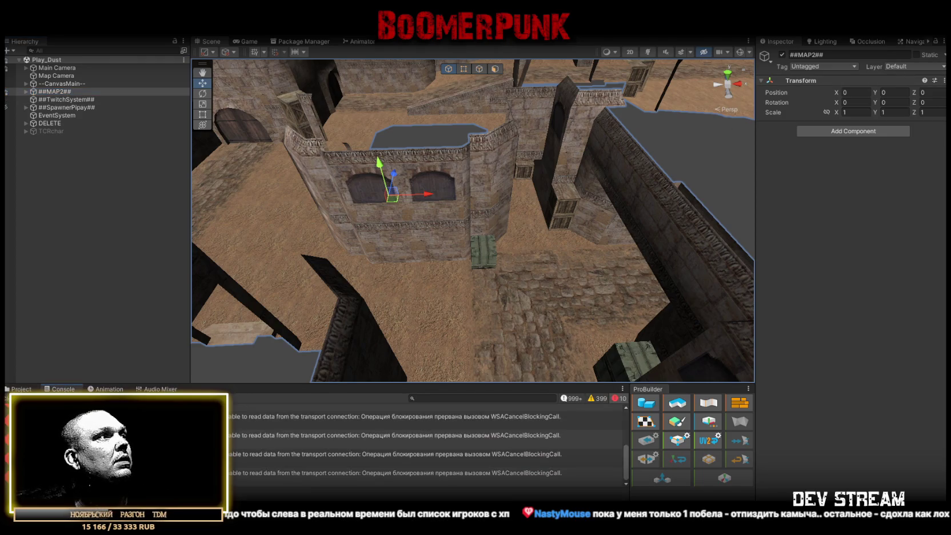
click(21, 389)
mouse_move(394, 259)
mouse_down()
mouse_move(420, 265)
mouse_move(409, 257)
mouse_up()
key(f)
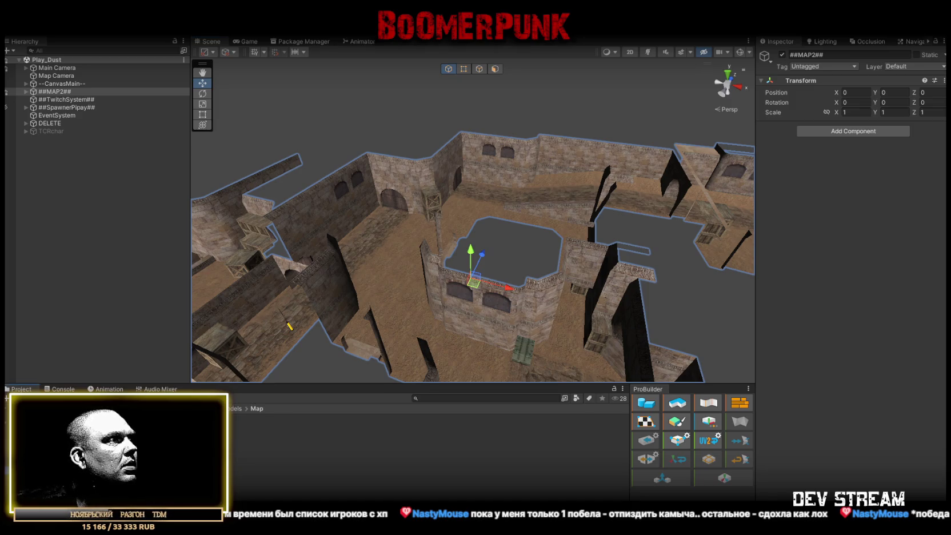
Open the Models/Map/Dust folder and select all of its textures.
right_click(43, 393)
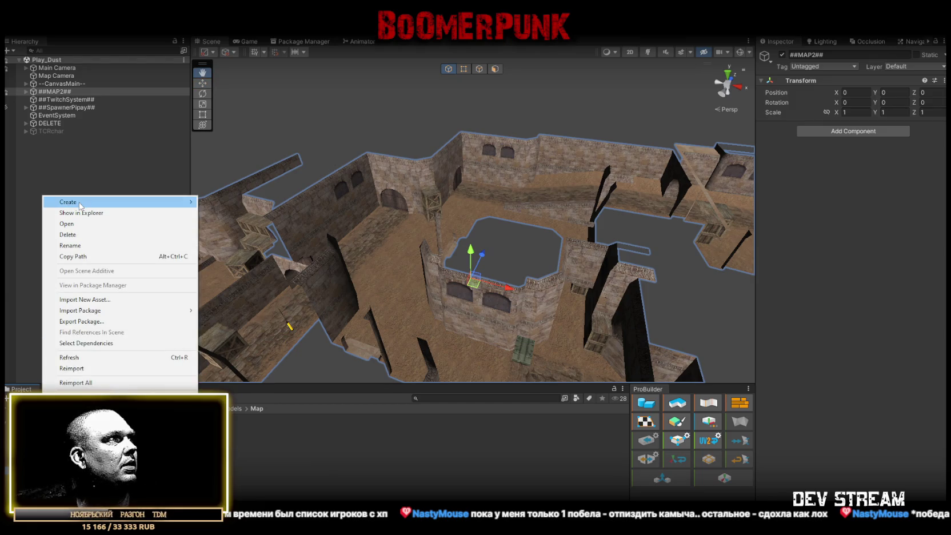
mouse_move(80, 206)
click(257, 68)
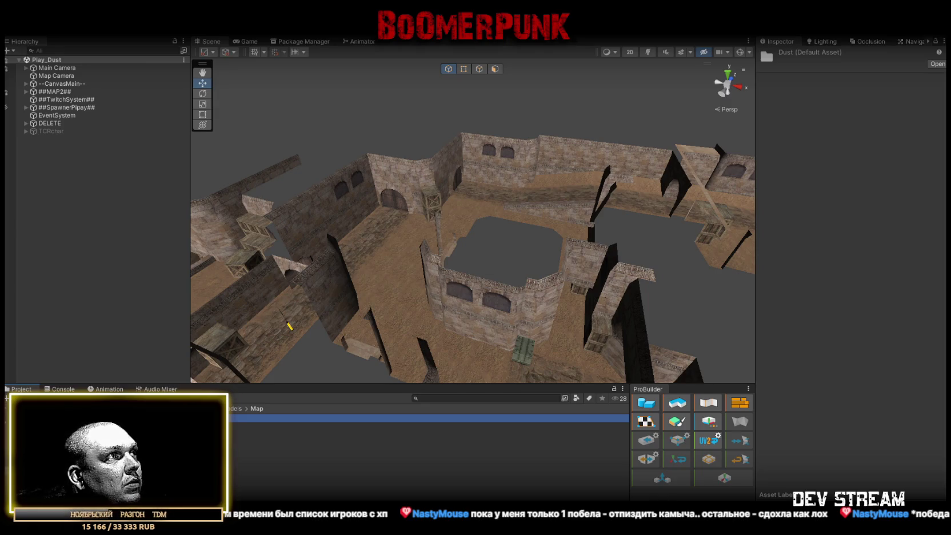
key(Return)
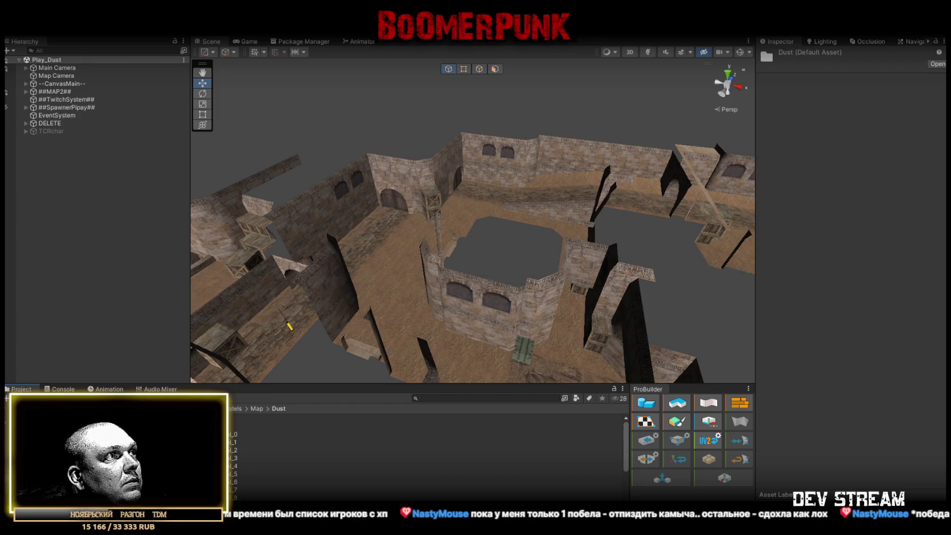
key(ctrl+a)
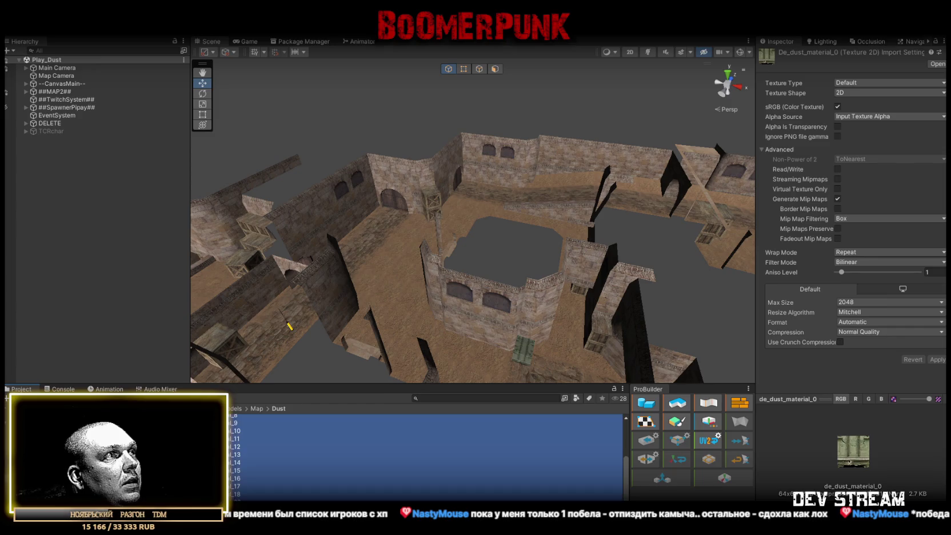
Reimport the 21 Dust textures at Max Size 128 with Point (no filter) filtering.
click(880, 302)
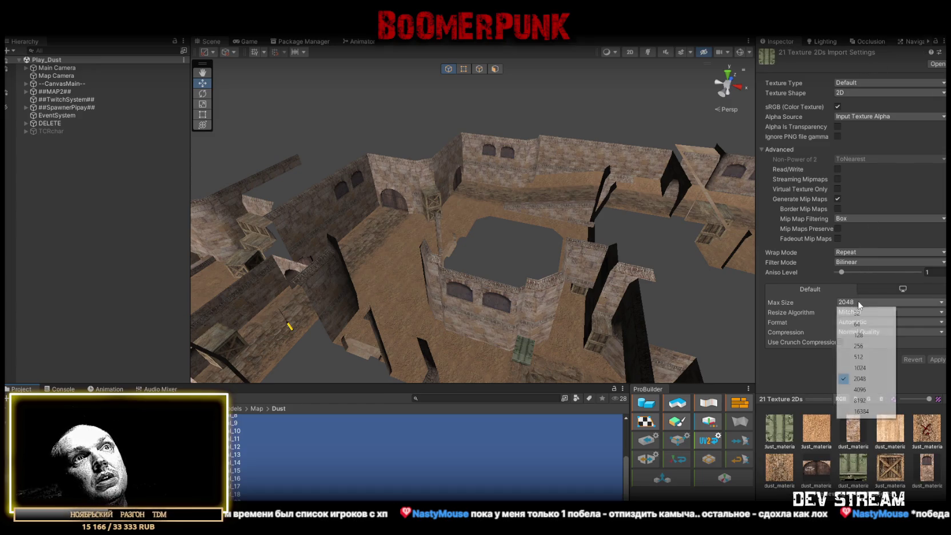
click(865, 334)
click(855, 261)
click(859, 273)
click(937, 359)
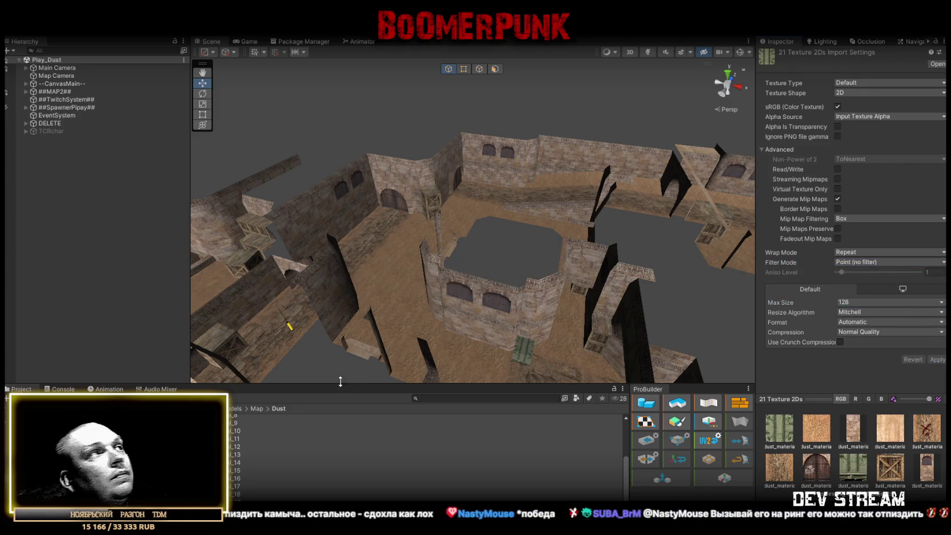
scroll(400, 451, up, 3)
click(400, 426)
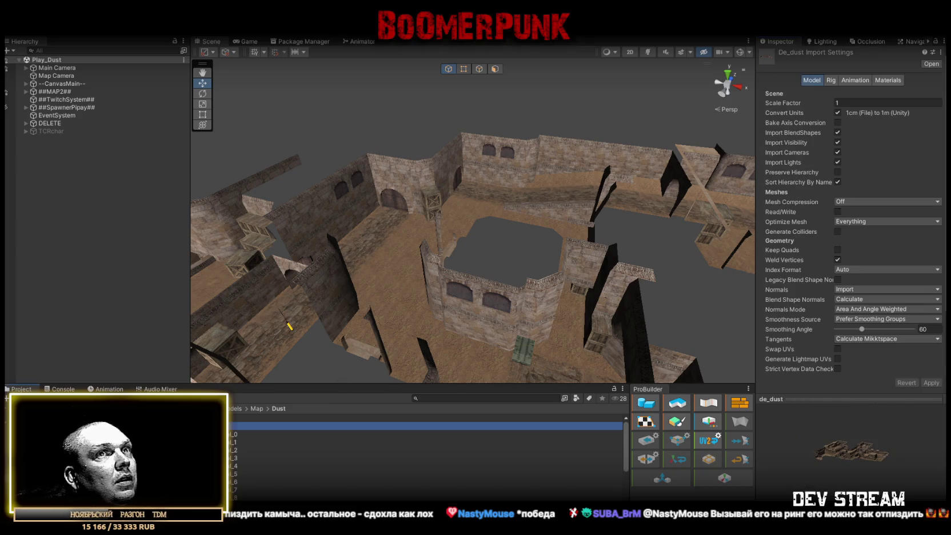
Place the de_dust model in the scene as a direct child of ##MAP2##.
mouse_move(400, 426)
mouse_down()
mouse_move(457, 257)
mouse_move(51, 77)
mouse_move(58, 100)
mouse_up()
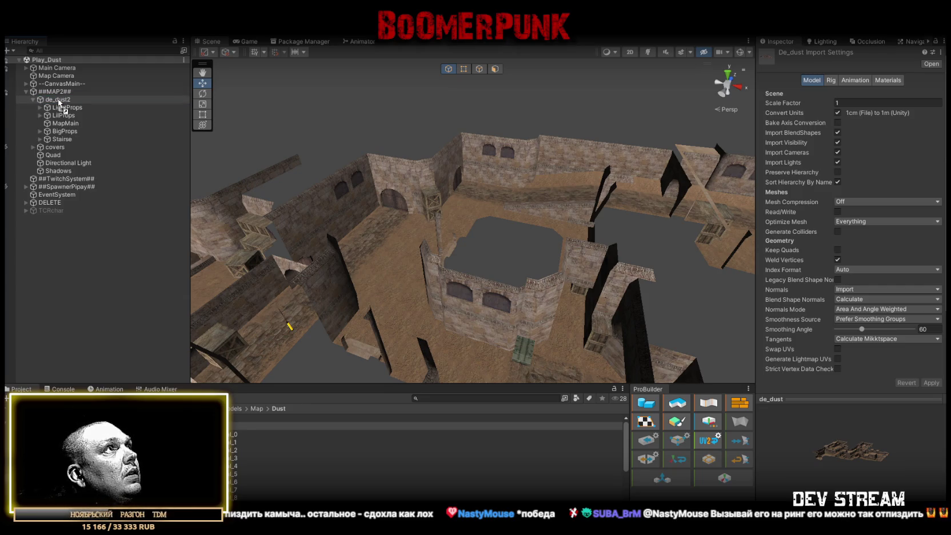
mouse_move(78, 106)
mouse_down()
mouse_move(66, 146)
mouse_move(62, 100)
mouse_up()
mouse_move(477, 245)
mouse_down()
mouse_move(485, 240)
mouse_move(486, 276)
mouse_move(469, 254)
mouse_up()
mouse_move(61, 139)
mouse_down()
mouse_move(144, 204)
mouse_move(131, 208)
mouse_up()
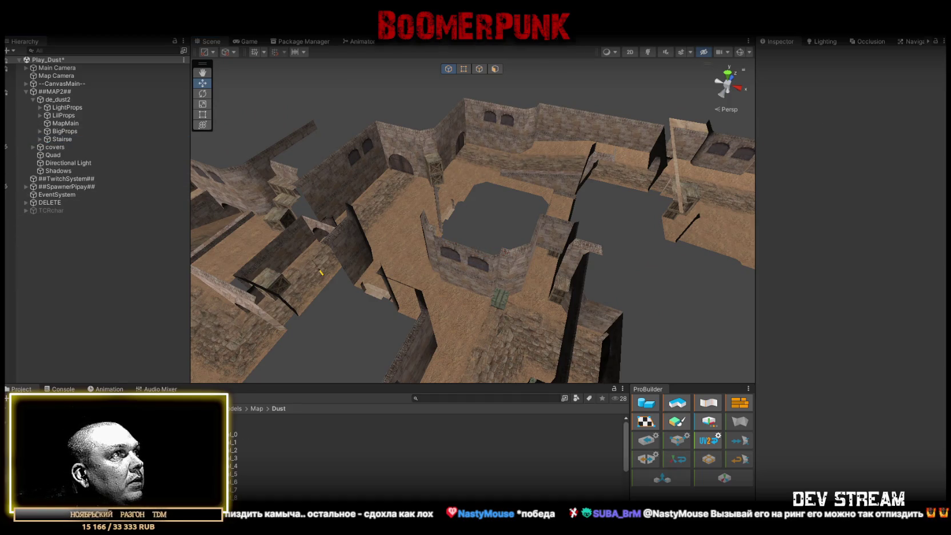
drag(89, 100, 58, 98)
mouse_move(352, 173)
mouse_down()
mouse_move(492, 157)
mouse_move(542, 140)
mouse_up()
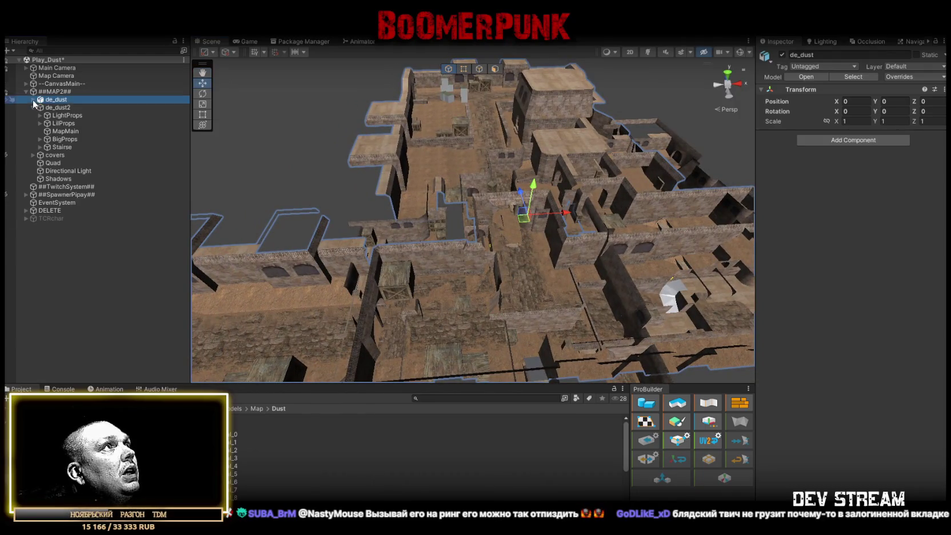
Inspect de_dust's parts and toggle de_dust2's visibility to compare the two maps.
click(33, 99)
click(78, 107)
mouse_move(502, 206)
mouse_down()
mouse_move(555, 181)
mouse_move(571, 263)
mouse_up()
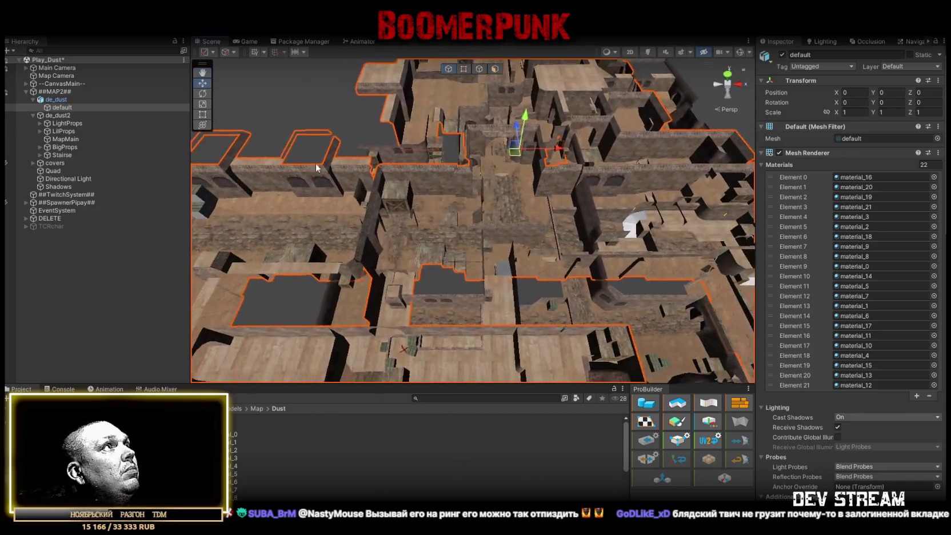
click(45, 116)
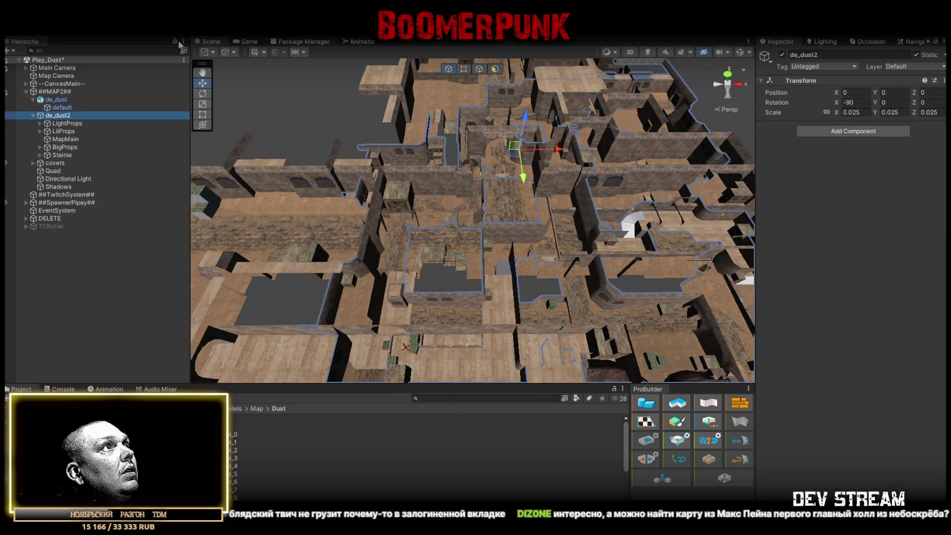
click(32, 115)
click(61, 107)
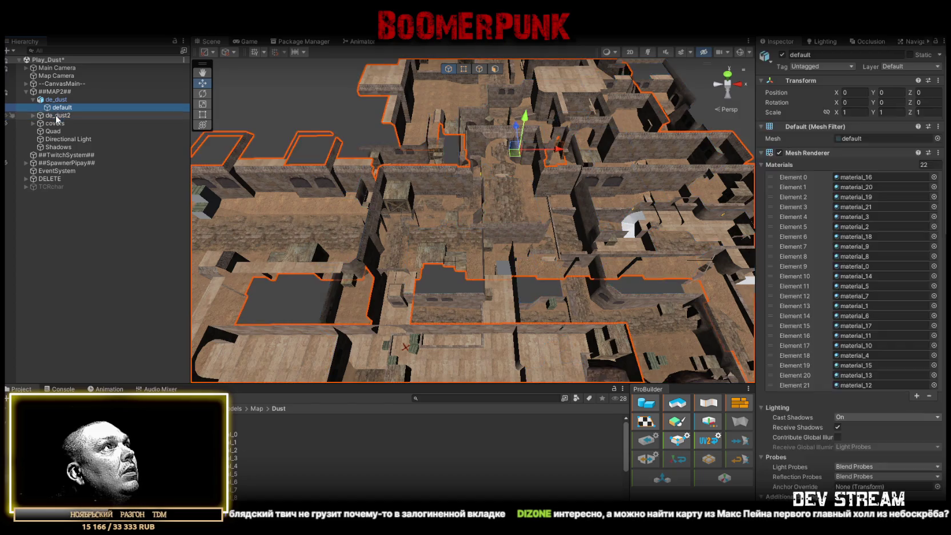
click(57, 115)
click(782, 55)
mouse_move(628, 183)
mouse_down()
mouse_move(610, 127)
mouse_move(734, 96)
mouse_up()
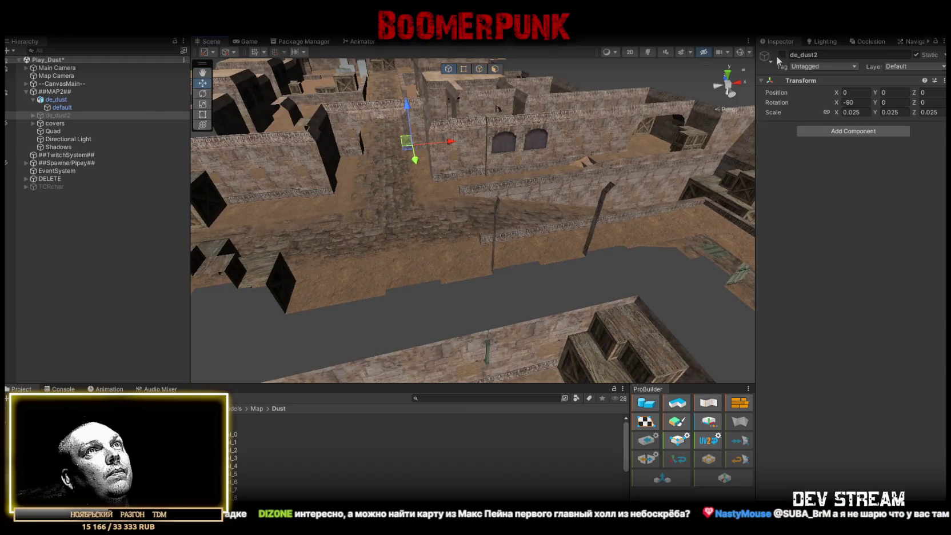
click(782, 54)
mouse_move(652, 126)
mouse_down()
mouse_move(650, 114)
mouse_move(554, 75)
mouse_move(576, 141)
mouse_move(517, 152)
mouse_up()
drag(578, 160, 809, 148)
click(782, 55)
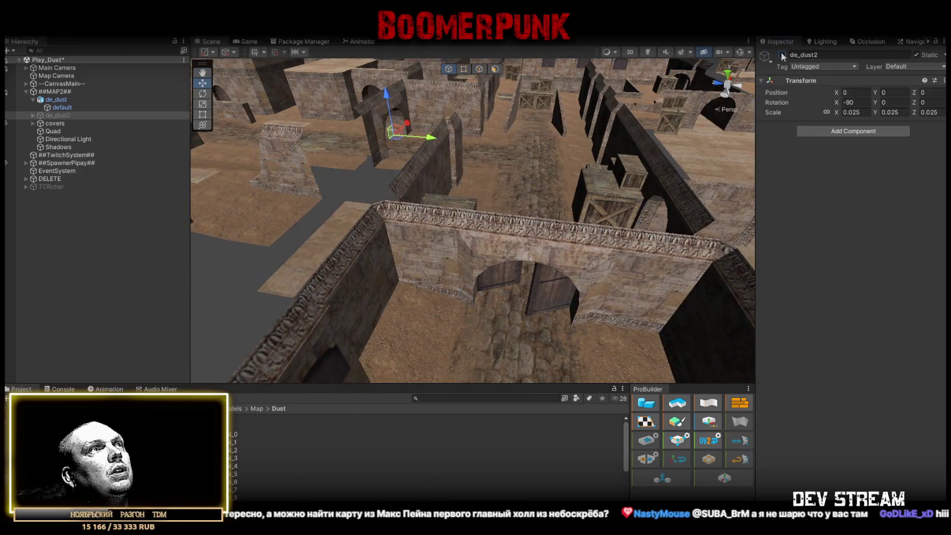
click(782, 55)
mouse_move(514, 189)
mouse_down()
mouse_move(539, 195)
mouse_move(282, 208)
mouse_move(311, 205)
mouse_move(185, 198)
mouse_move(80, 110)
mouse_up()
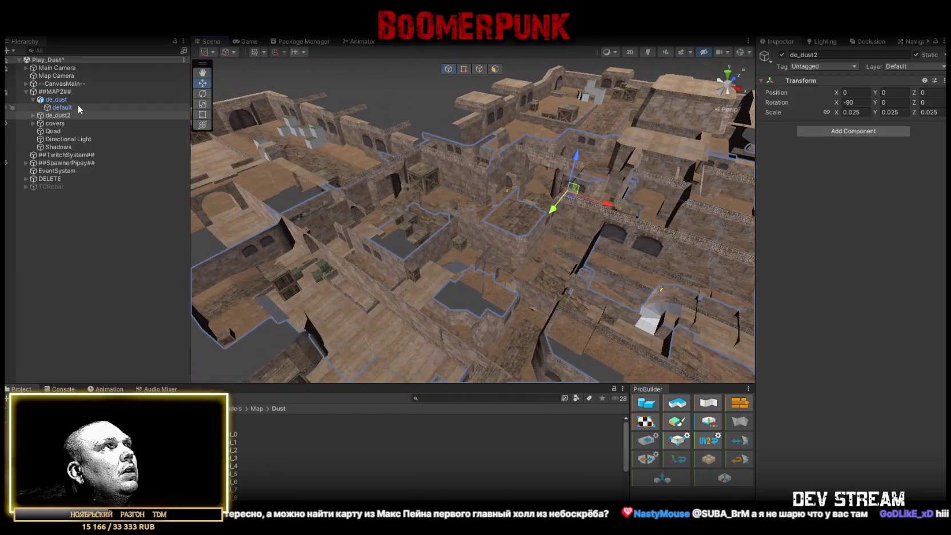
Move de_dust to X 42.2, Z -79.9 and rotate it 90° on Y.
click(56, 99)
mouse_move(577, 194)
mouse_down()
mouse_move(592, 200)
mouse_move(563, 204)
mouse_move(714, 252)
mouse_up()
mouse_move(876, 156)
mouse_down()
mouse_move(814, 122)
mouse_move(813, 84)
mouse_move(844, 85)
mouse_move(679, 186)
mouse_move(689, 217)
mouse_move(734, 249)
mouse_move(797, 265)
mouse_move(721, 264)
mouse_move(691, 273)
mouse_move(699, 276)
mouse_up()
scroll(571, 269, up, 3)
mouse_move(571, 270)
mouse_down()
mouse_move(618, 256)
mouse_move(571, 160)
mouse_move(585, 187)
mouse_move(469, 216)
mouse_move(533, 199)
mouse_move(605, 201)
mouse_move(513, 189)
mouse_move(758, 134)
mouse_move(819, 45)
mouse_move(635, 164)
mouse_move(794, 146)
mouse_move(556, 284)
mouse_move(524, 331)
mouse_move(526, 376)
mouse_up()
key(e)
key(w)
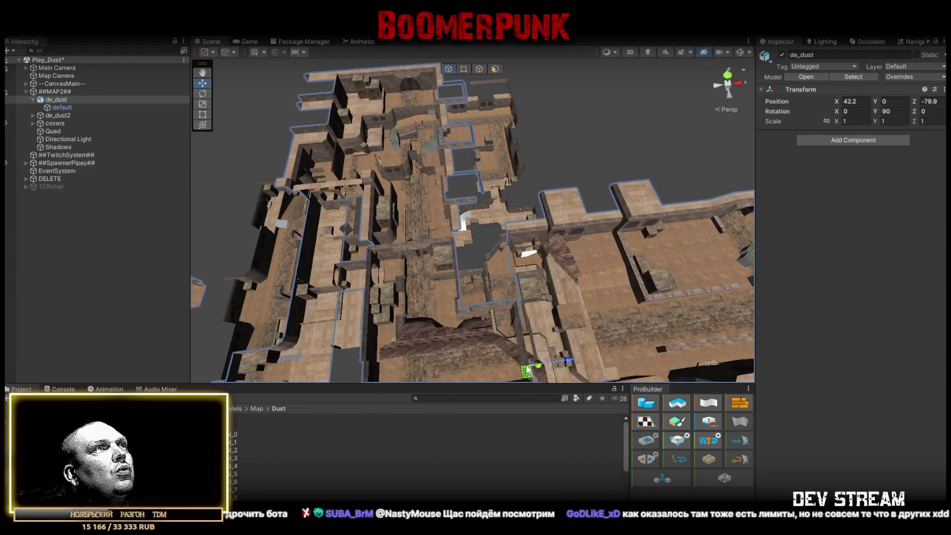
Set de_dust's scale to 0.5 and look over the shrunken map.
scroll(526, 372, up, 10)
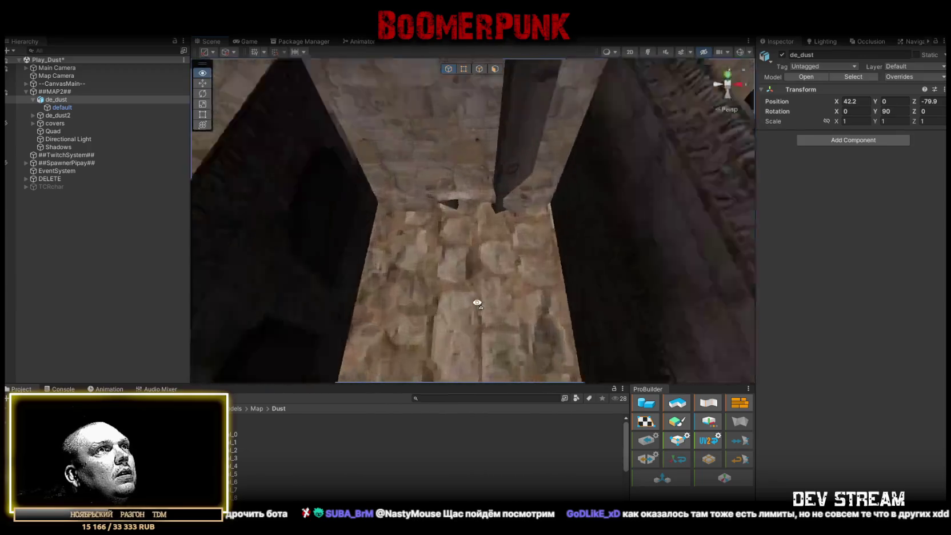
mouse_move(477, 303)
mouse_down()
mouse_move(506, 239)
mouse_move(508, 251)
mouse_move(464, 280)
mouse_move(476, 280)
mouse_move(534, 208)
mouse_move(377, 173)
mouse_up()
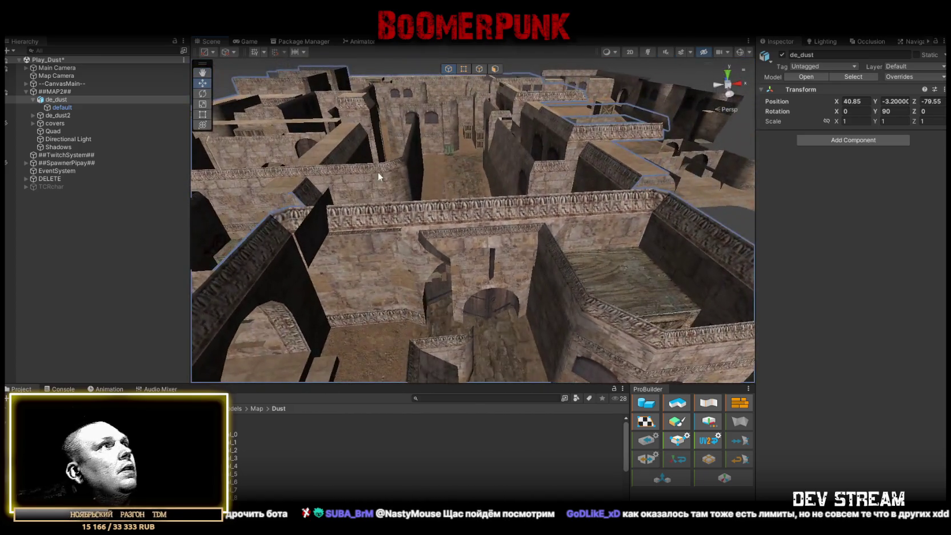
mouse_move(434, 183)
mouse_down()
mouse_move(446, 158)
mouse_move(497, 154)
mouse_up()
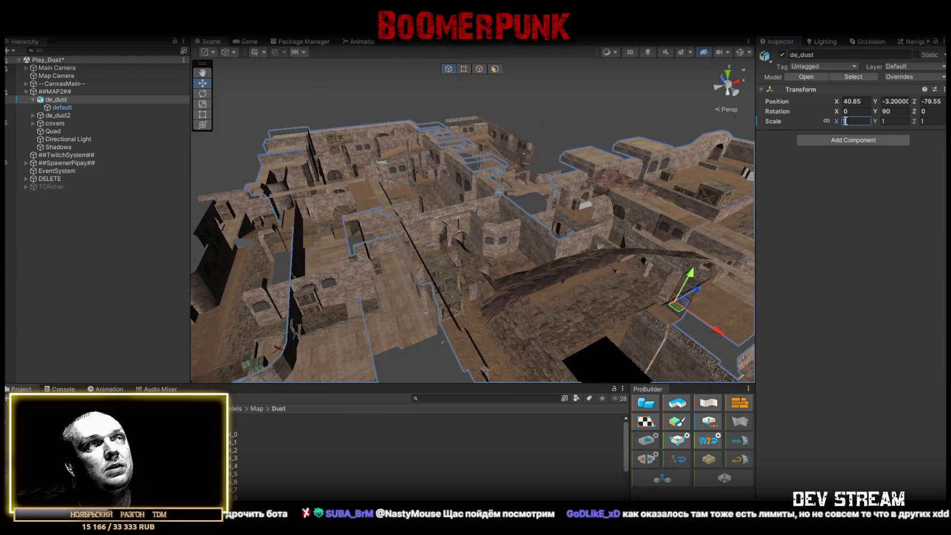
text(0.5)
mouse_move(699, 240)
mouse_down()
mouse_move(635, 267)
mouse_move(507, 273)
mouse_move(494, 257)
mouse_move(463, 252)
mouse_move(473, 279)
mouse_up()
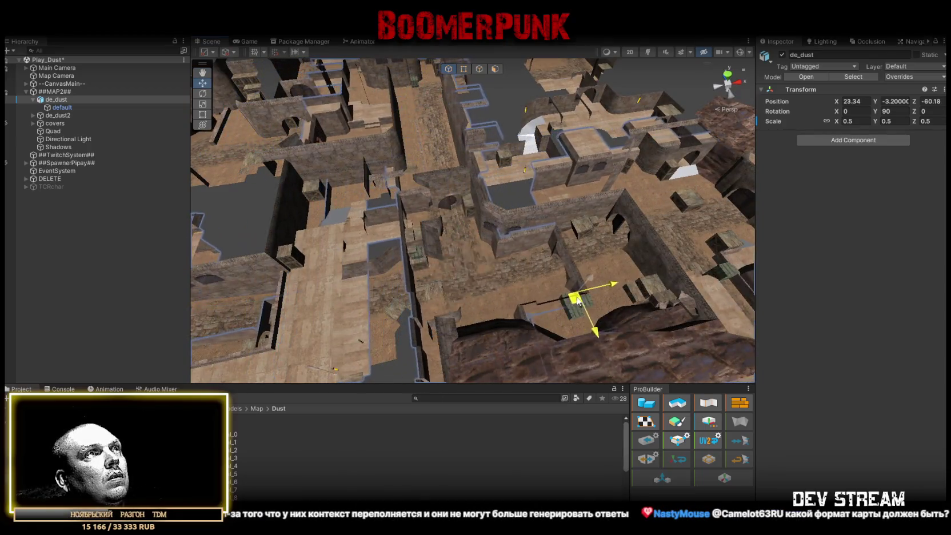
mouse_move(586, 300)
mouse_down()
mouse_move(554, 131)
mouse_move(558, 155)
mouse_move(532, 182)
mouse_move(547, 174)
mouse_move(633, 267)
mouse_move(655, 273)
mouse_up()
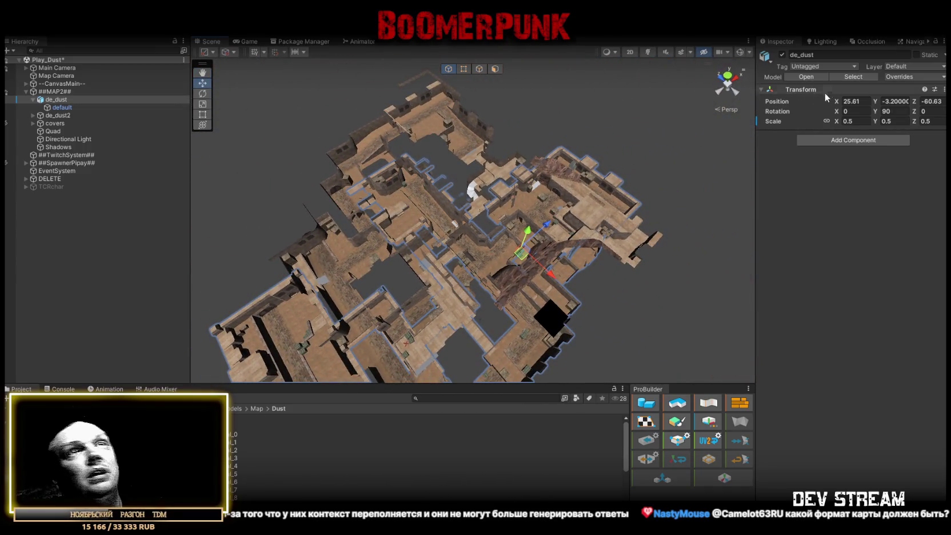
text(0)
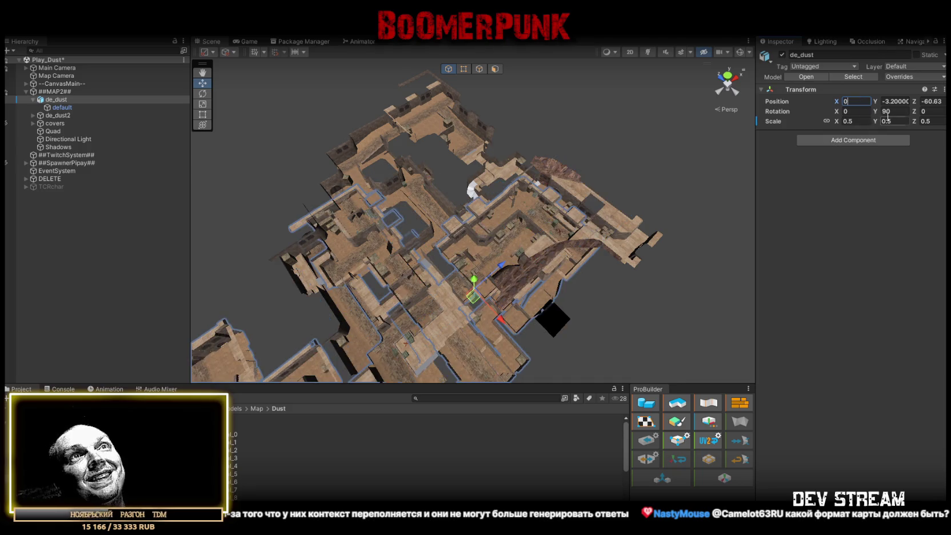
text(0)
Reset de_dust's position to 0, 0, 0 and deactivate de_dust2.
click(892, 101)
text(0)
click(930, 101)
text(0)
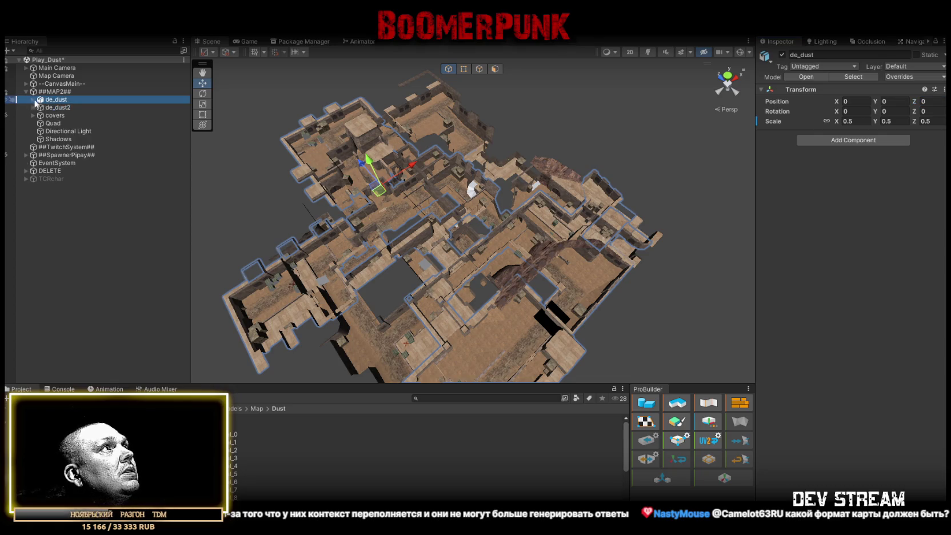
click(54, 108)
click(781, 55)
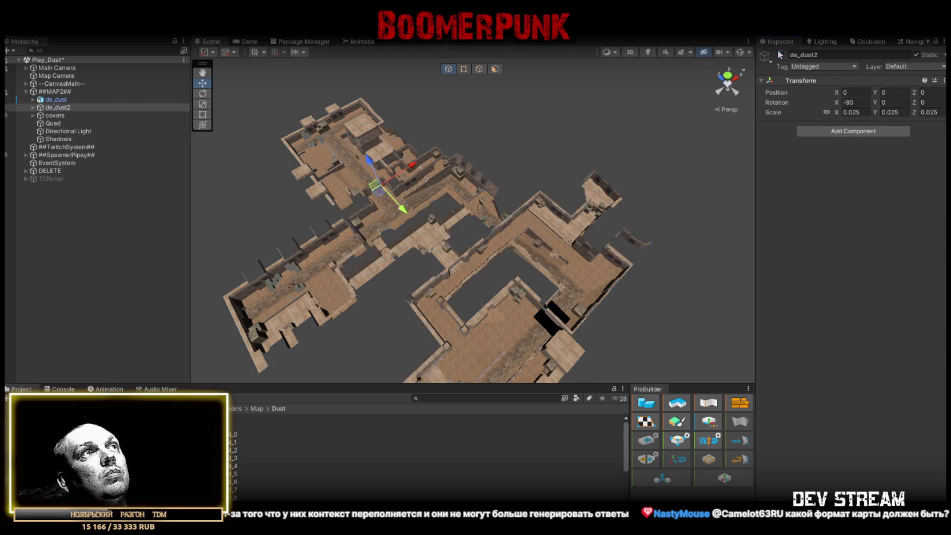
Fly the Scene camera in close to the grey crates and select de_dust.
drag(442, 182, 466, 209)
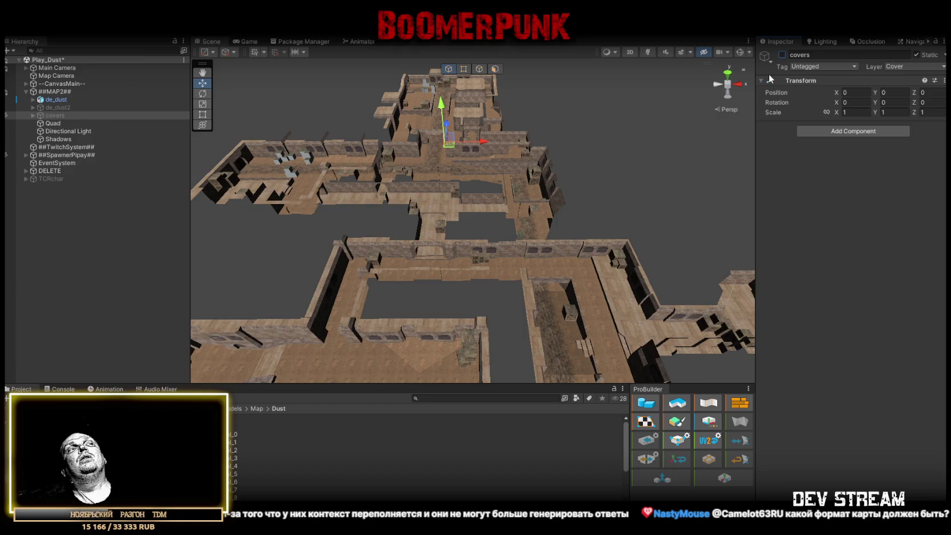
mouse_move(545, 140)
mouse_down()
mouse_move(444, 94)
mouse_move(502, 153)
mouse_up()
click(496, 158)
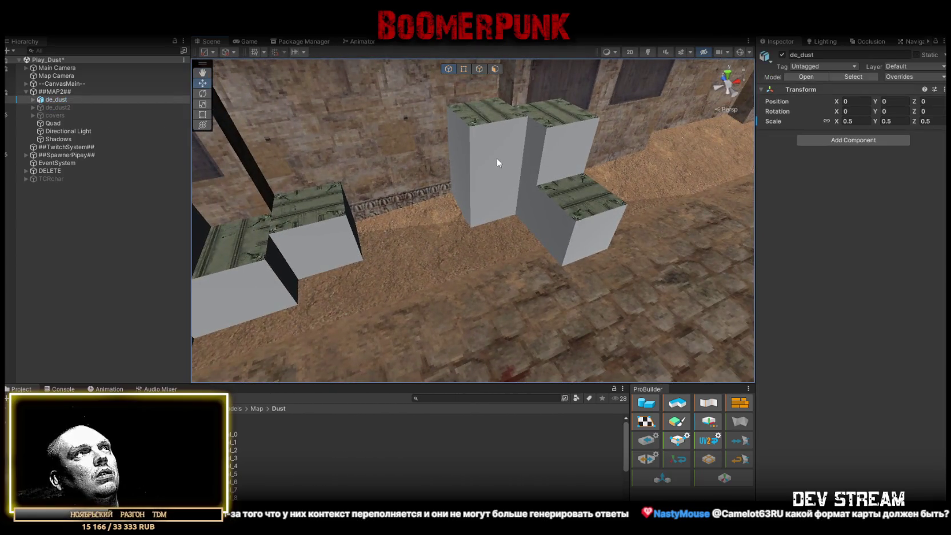
Select de_dust's default mesh and check which faces its first material elements cover.
click(31, 99)
click(61, 106)
mouse_move(465, 177)
mouse_down()
mouse_move(584, 174)
mouse_move(659, 187)
mouse_up()
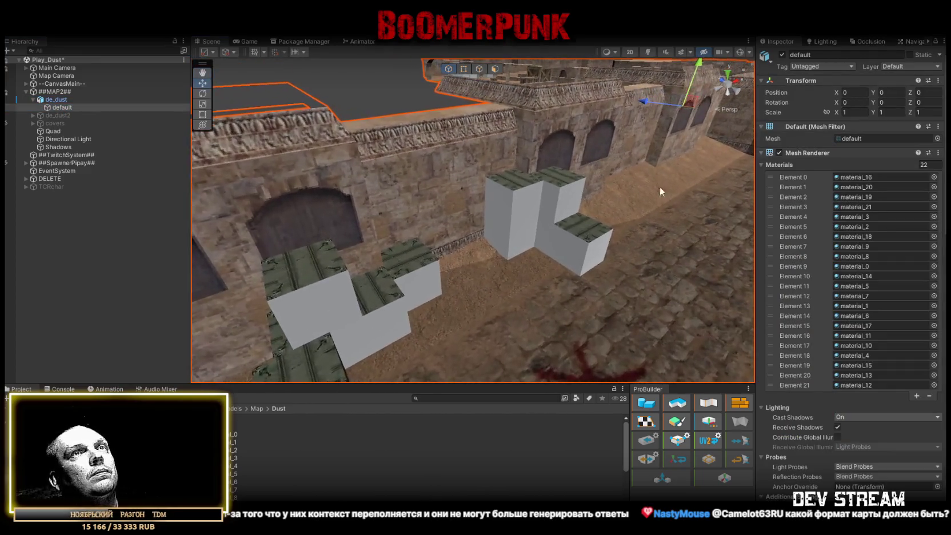
click(851, 186)
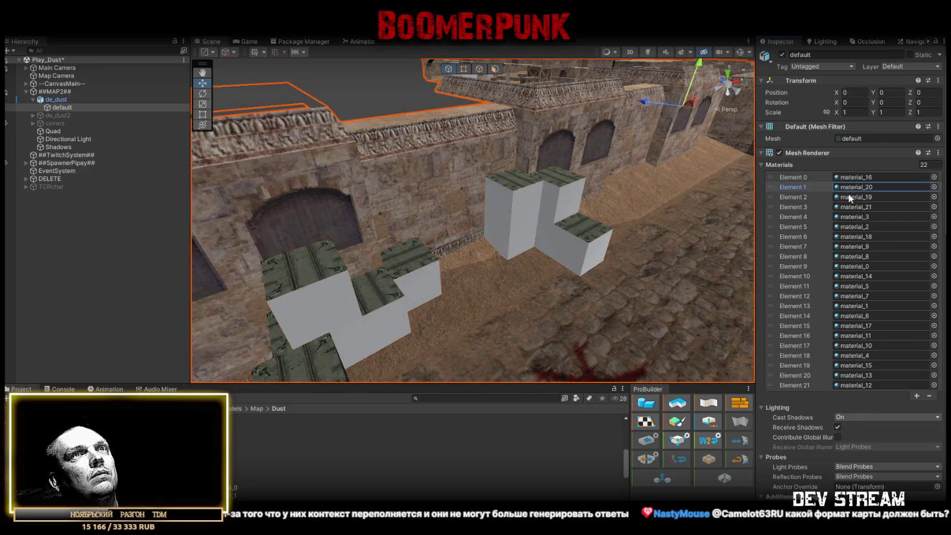
click(854, 216)
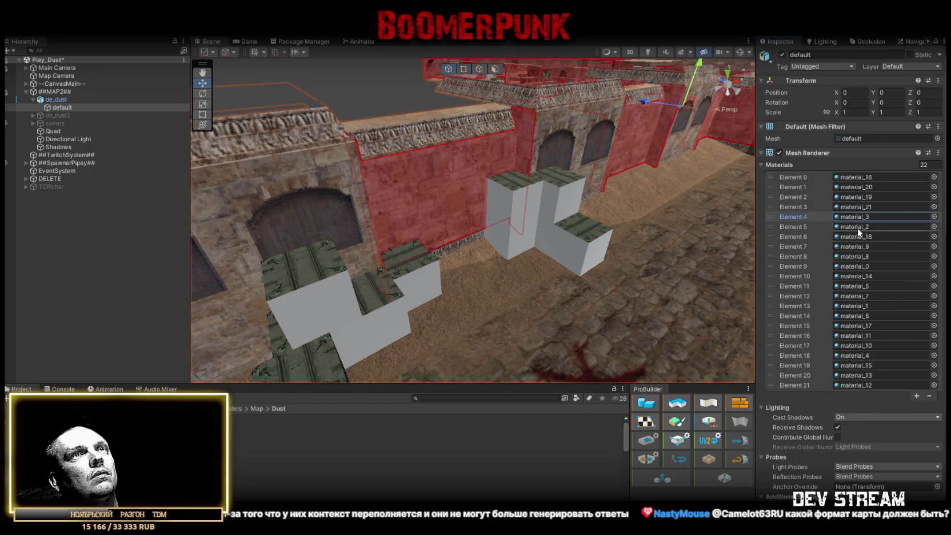
click(857, 238)
click(857, 246)
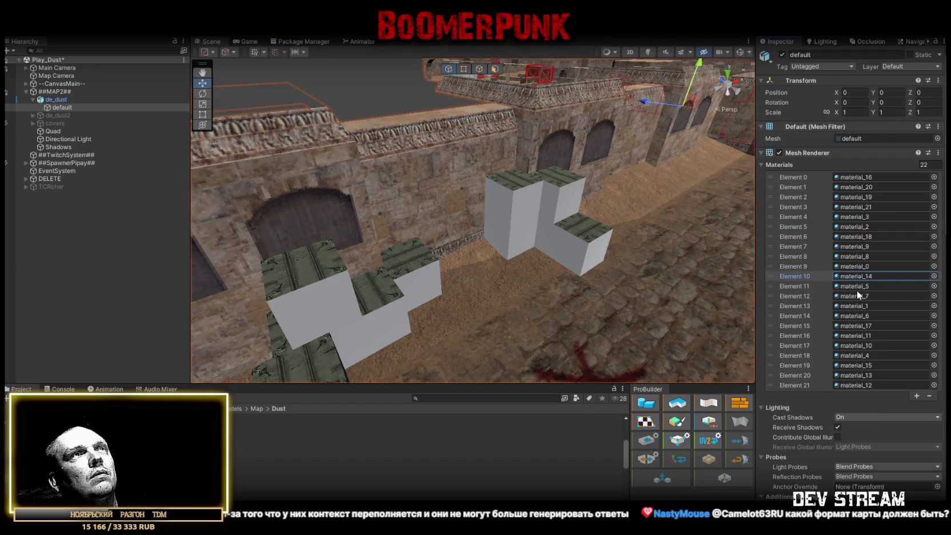
scroll(474, 229, down, 5)
mouse_move(474, 229)
mouse_down()
mouse_move(514, 217)
mouse_move(798, 251)
mouse_move(821, 243)
mouse_move(795, 232)
mouse_move(857, 242)
mouse_move(755, 248)
mouse_move(686, 218)
mouse_move(393, 259)
mouse_move(418, 269)
mouse_move(435, 259)
mouse_move(517, 271)
mouse_move(535, 287)
mouse_move(452, 219)
mouse_move(375, 241)
mouse_move(565, 229)
mouse_up()
drag(821, 230, 529, 321)
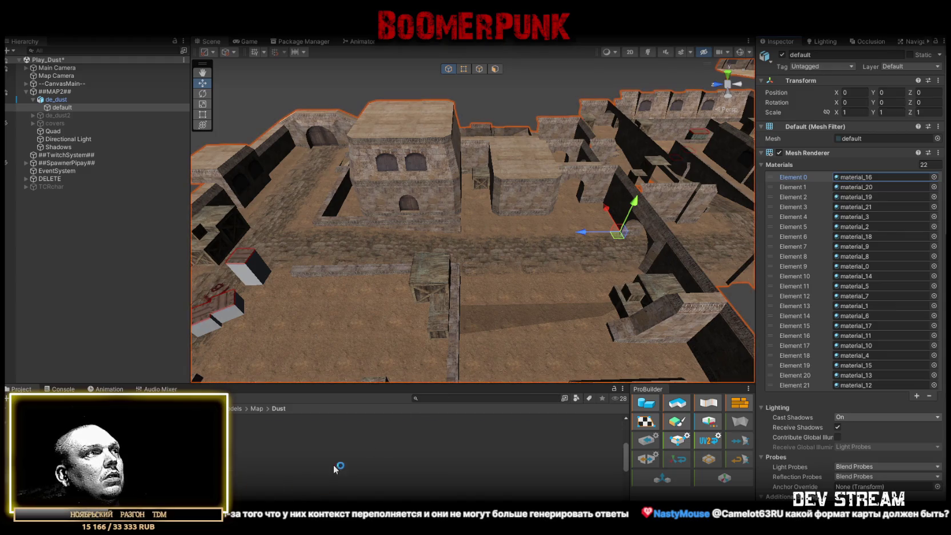
scroll(421, 450, down, 1)
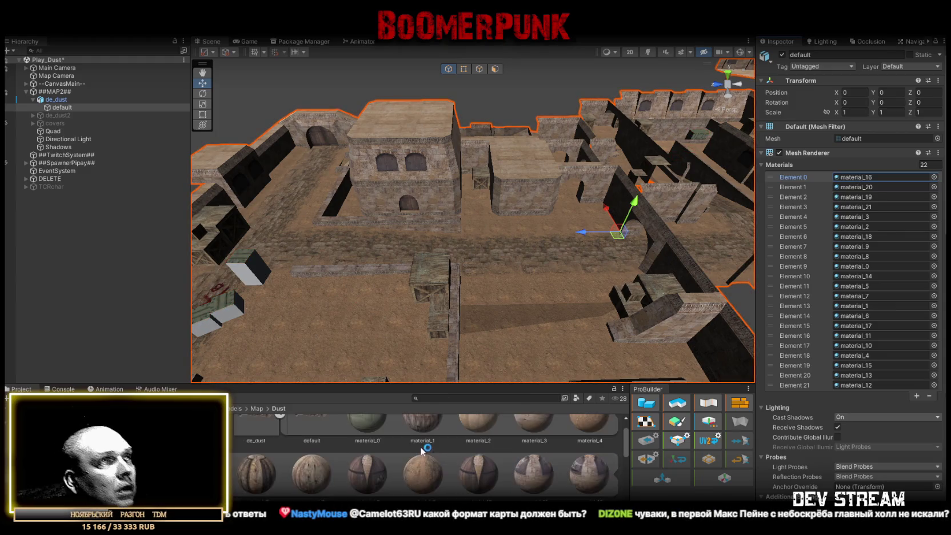
scroll(423, 453, down, 3)
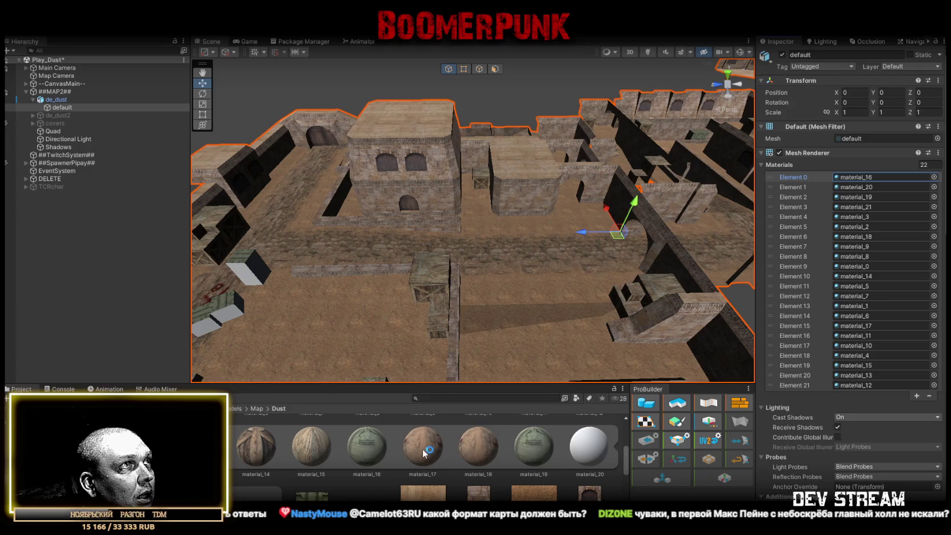
mouse_move(445, 274)
mouse_down()
mouse_move(569, 221)
mouse_move(32, 188)
mouse_move(778, 161)
mouse_up()
Drag material_14 from the Project panel onto the crates' material slots.
click(844, 176)
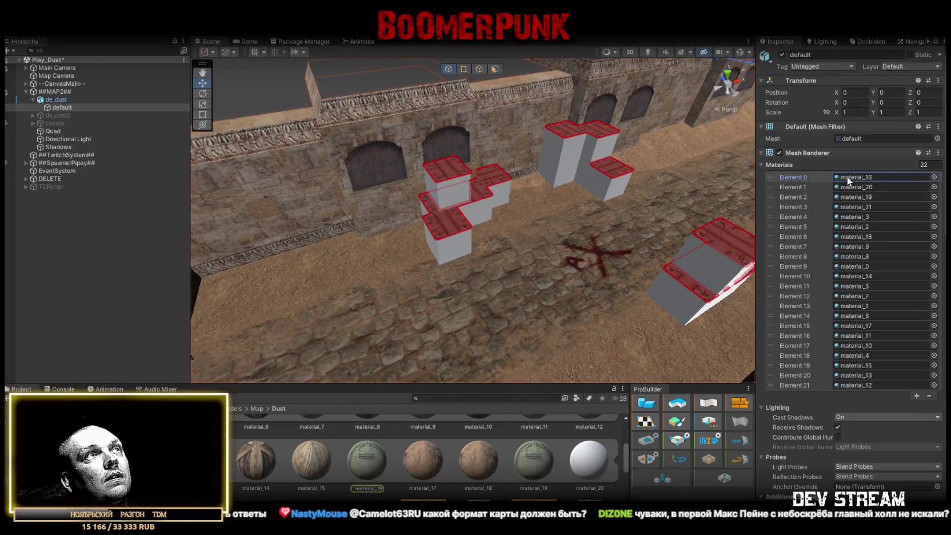
mouse_move(315, 466)
mouse_down()
mouse_move(890, 170)
mouse_move(862, 175)
mouse_up()
drag(657, 223, 584, 243)
click(848, 186)
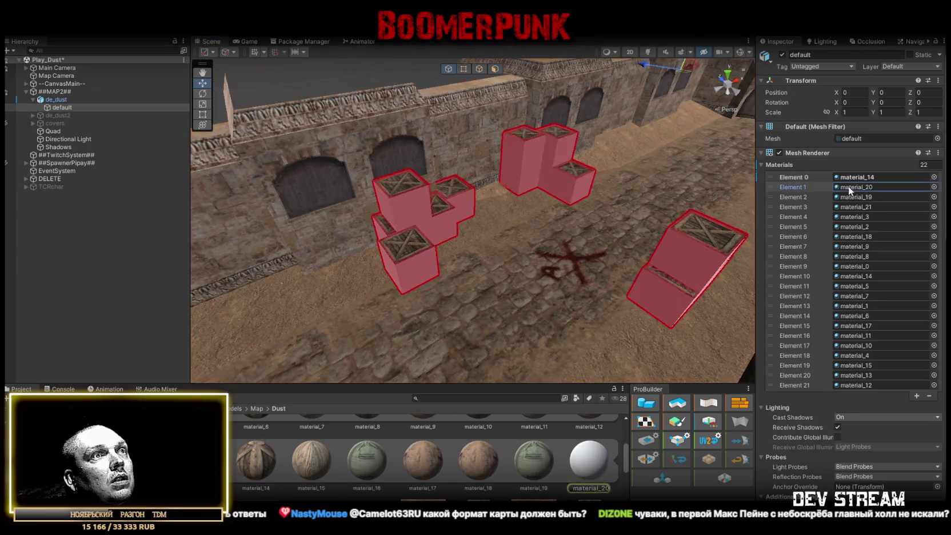
scroll(474, 482, up, 1)
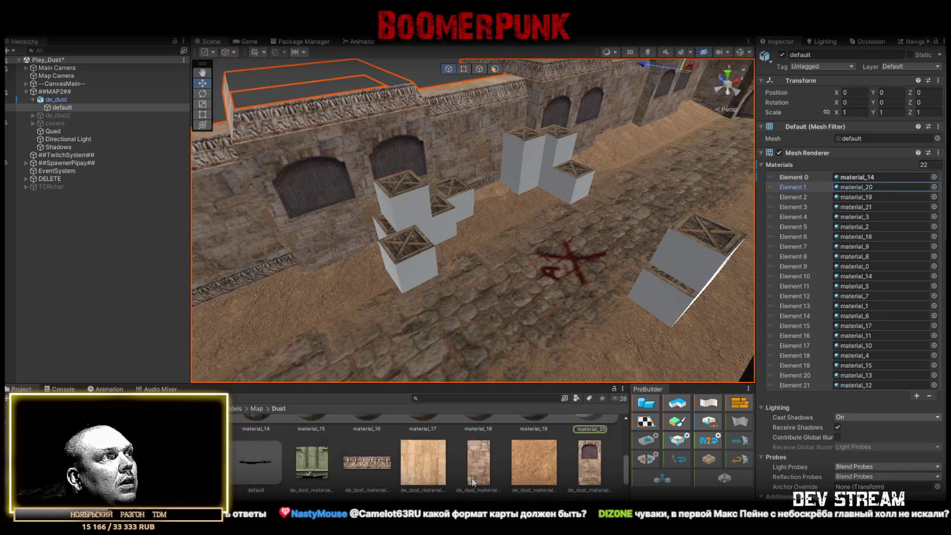
drag(318, 434, 857, 195)
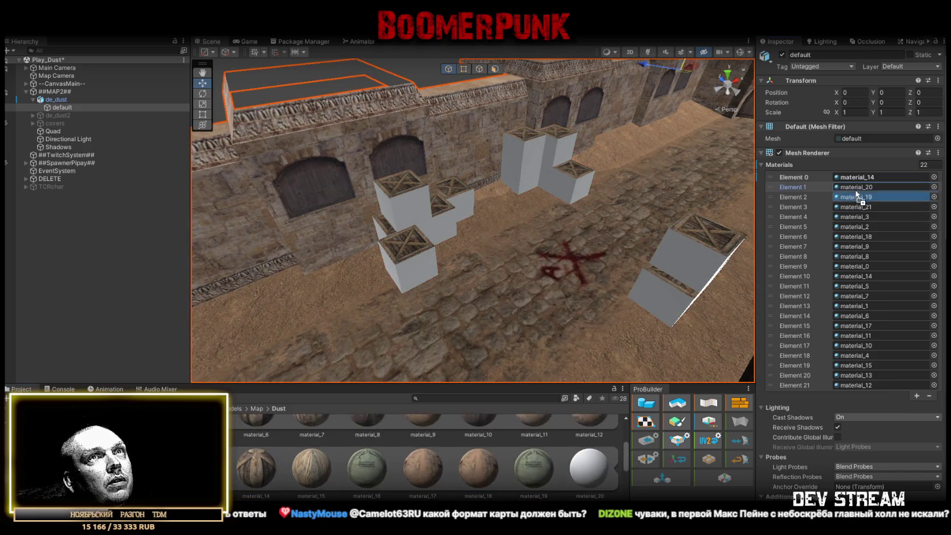
mouse_move(628, 229)
mouse_down()
mouse_move(585, 240)
mouse_move(890, 232)
mouse_move(897, 244)
mouse_move(83, 262)
mouse_move(46, 245)
mouse_move(41, 254)
mouse_move(888, 268)
mouse_move(561, 255)
mouse_move(606, 260)
mouse_up()
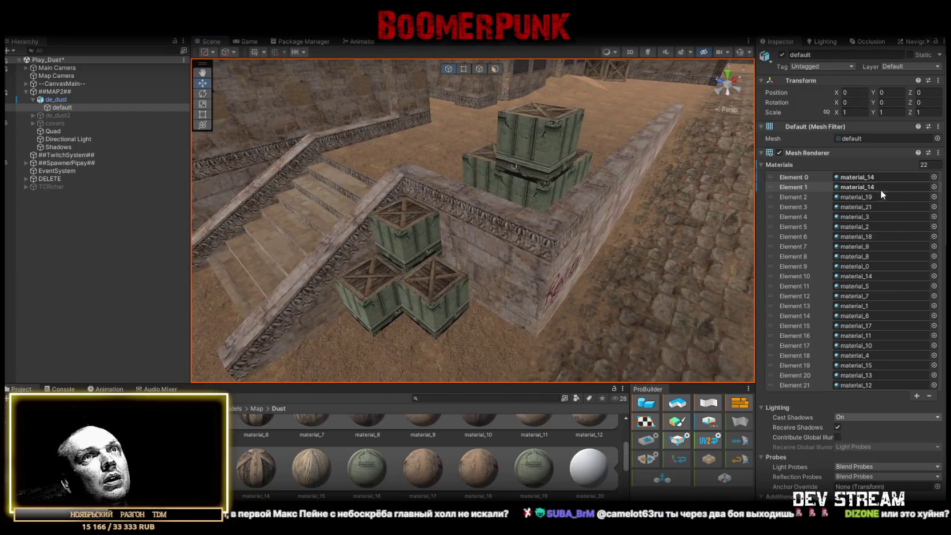
Find the crates using material_0 and replace it with material_6 on Element 9.
click(857, 197)
click(856, 206)
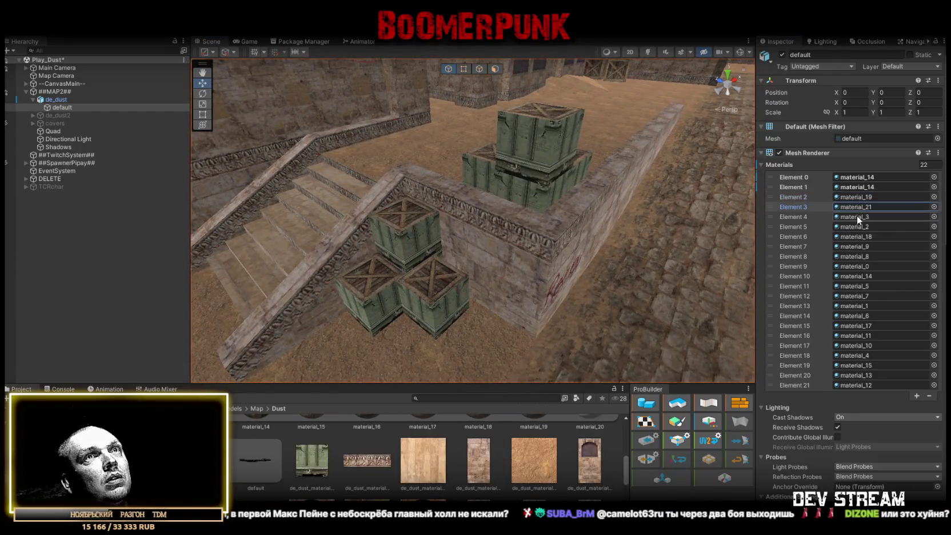
click(856, 216)
click(858, 226)
click(858, 235)
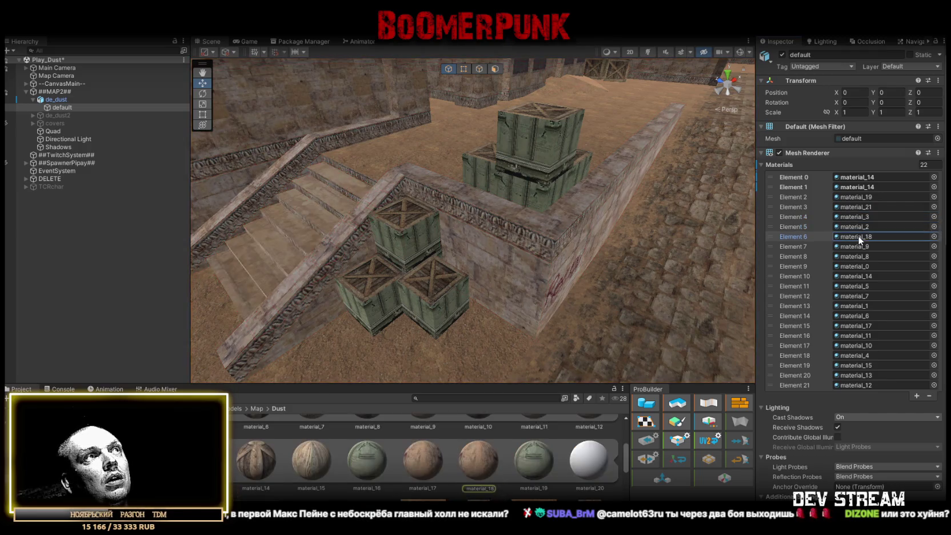
click(859, 246)
click(860, 256)
click(860, 266)
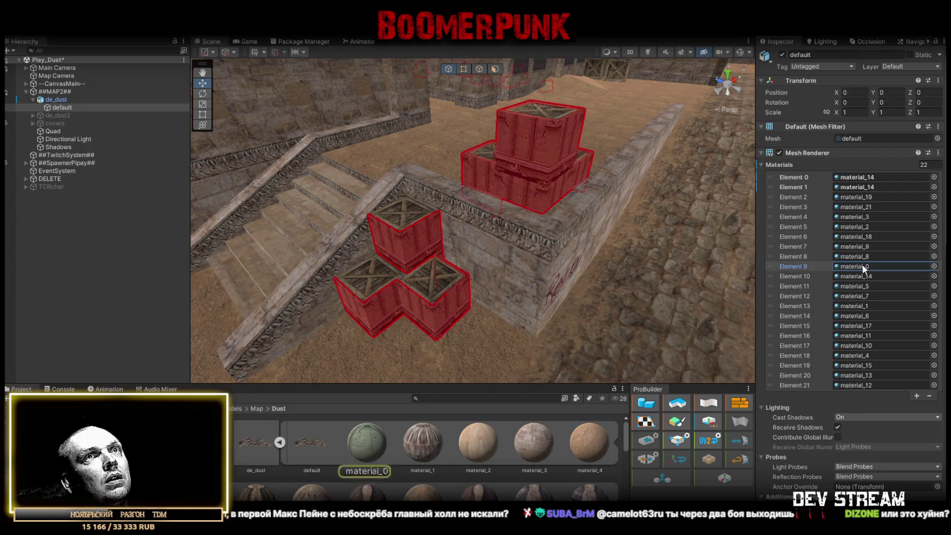
scroll(287, 478, down, 2)
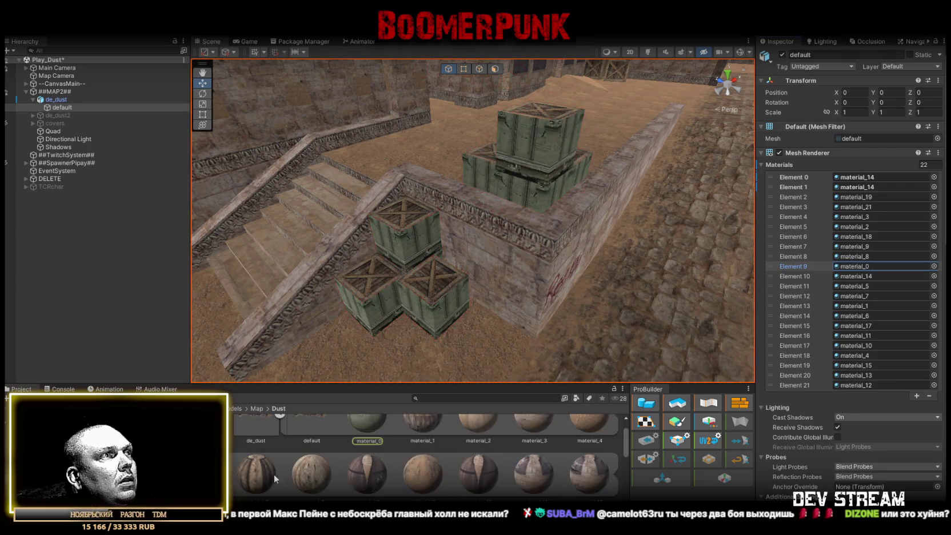
mouse_move(259, 476)
mouse_down()
mouse_move(865, 255)
mouse_move(858, 266)
mouse_up()
mouse_move(615, 247)
mouse_down()
mouse_move(660, 229)
mouse_move(469, 218)
mouse_move(725, 248)
mouse_move(591, 169)
mouse_up()
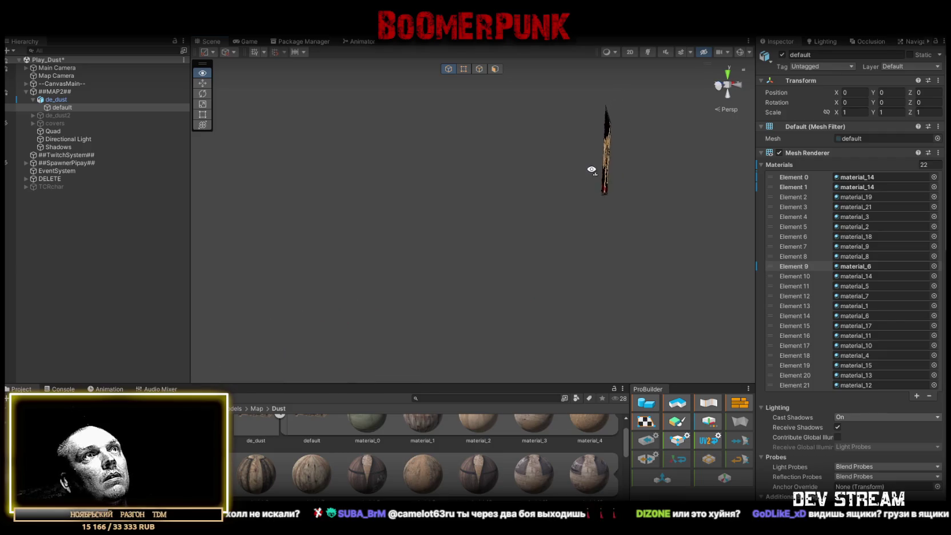
drag(387, 178, 541, 224)
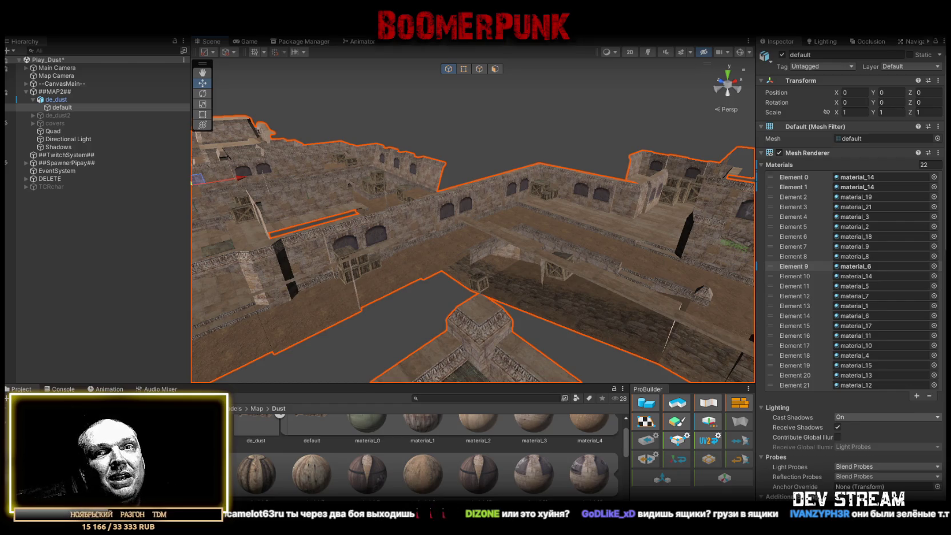
mouse_move(533, 204)
mouse_down()
mouse_move(493, 210)
mouse_move(529, 212)
mouse_up()
mouse_move(425, 262)
mouse_down()
mouse_move(453, 255)
mouse_move(400, 247)
mouse_move(458, 220)
mouse_move(609, 261)
mouse_move(763, 256)
mouse_move(845, 324)
mouse_move(777, 309)
mouse_move(676, 215)
mouse_move(678, 234)
mouse_move(605, 196)
mouse_move(684, 193)
mouse_up()
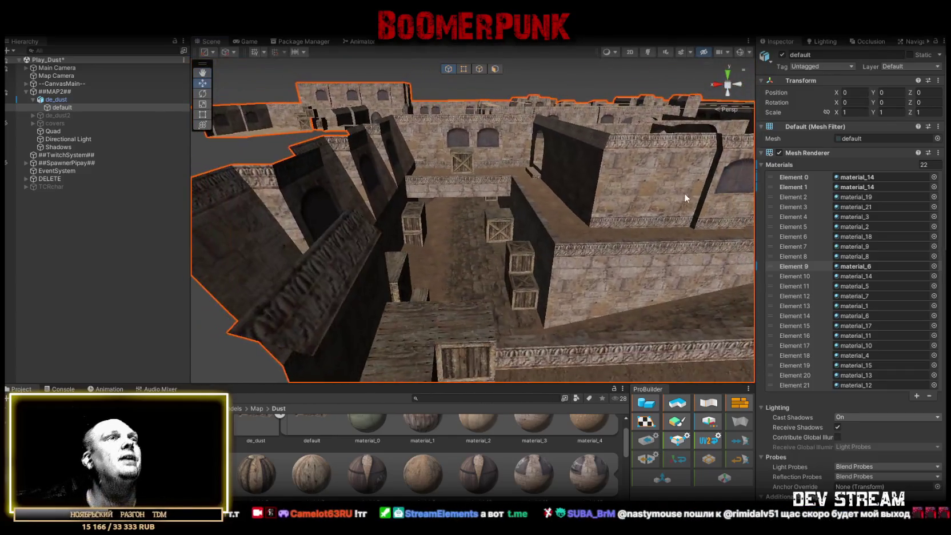
mouse_move(685, 193)
mouse_down()
mouse_move(474, 273)
mouse_move(335, 315)
mouse_move(291, 315)
mouse_move(295, 297)
mouse_move(539, 240)
mouse_move(632, 299)
mouse_move(732, 300)
mouse_move(657, 297)
mouse_move(666, 274)
mouse_move(640, 272)
mouse_move(615, 240)
mouse_move(657, 268)
mouse_move(738, 284)
mouse_move(640, 286)
mouse_up()
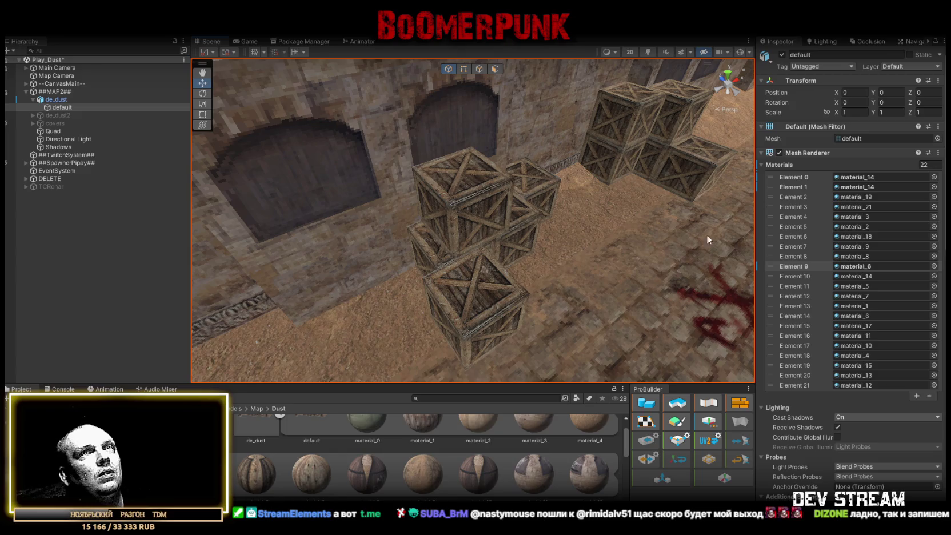
Step through every Mesh Renderer material element, from material_14 to material_15, to see its faces.
click(852, 177)
mouse_move(403, 261)
mouse_down()
mouse_move(454, 237)
mouse_move(615, 205)
mouse_move(580, 226)
mouse_move(490, 237)
mouse_move(568, 261)
mouse_move(498, 241)
mouse_up()
click(851, 190)
click(854, 183)
click(854, 178)
click(856, 194)
click(856, 206)
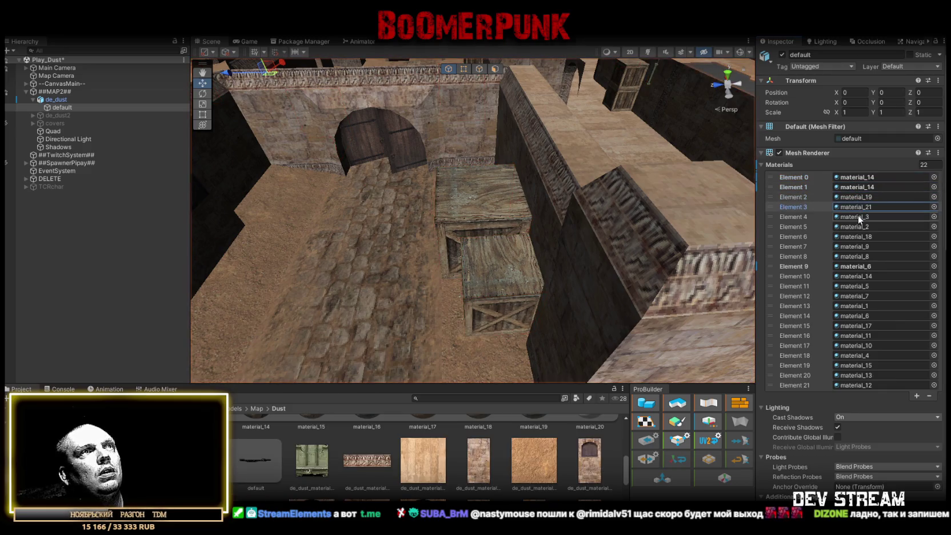
click(858, 217)
click(857, 227)
click(857, 236)
click(857, 246)
click(858, 256)
click(858, 266)
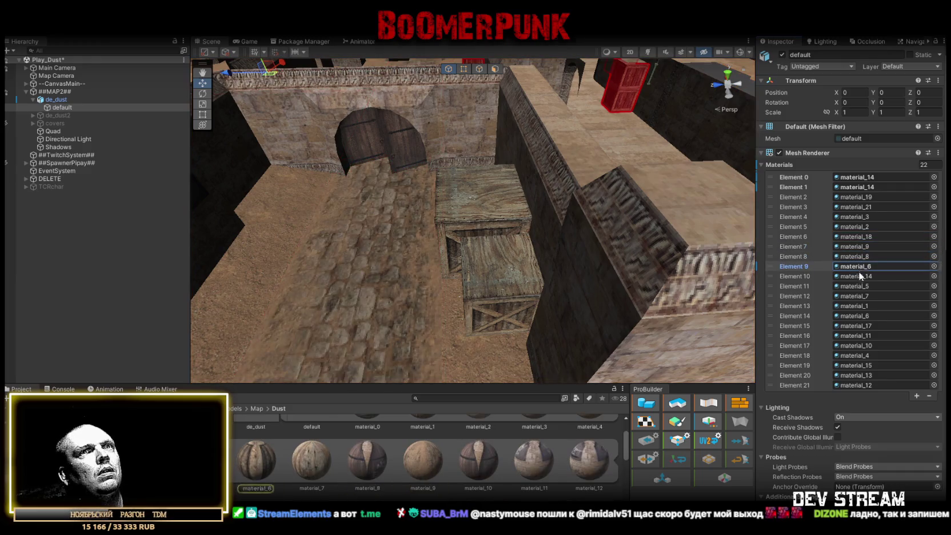
click(858, 276)
click(858, 286)
click(858, 295)
click(858, 305)
click(858, 315)
click(858, 325)
click(859, 336)
click(856, 346)
click(855, 355)
click(856, 366)
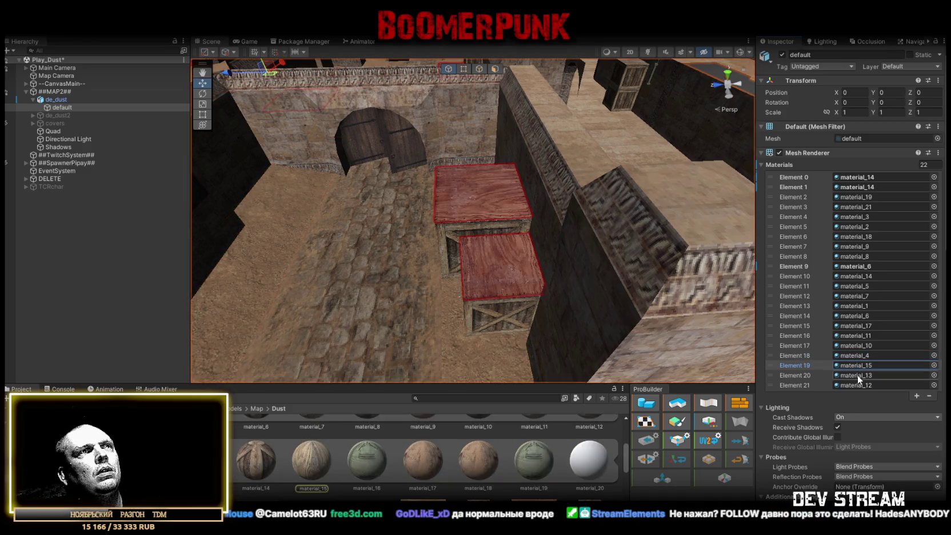
Replace material_14 with material_15 on Element 0, then pick the black Quad.
mouse_move(514, 229)
mouse_down()
mouse_move(156, 50)
mouse_move(215, 56)
mouse_up()
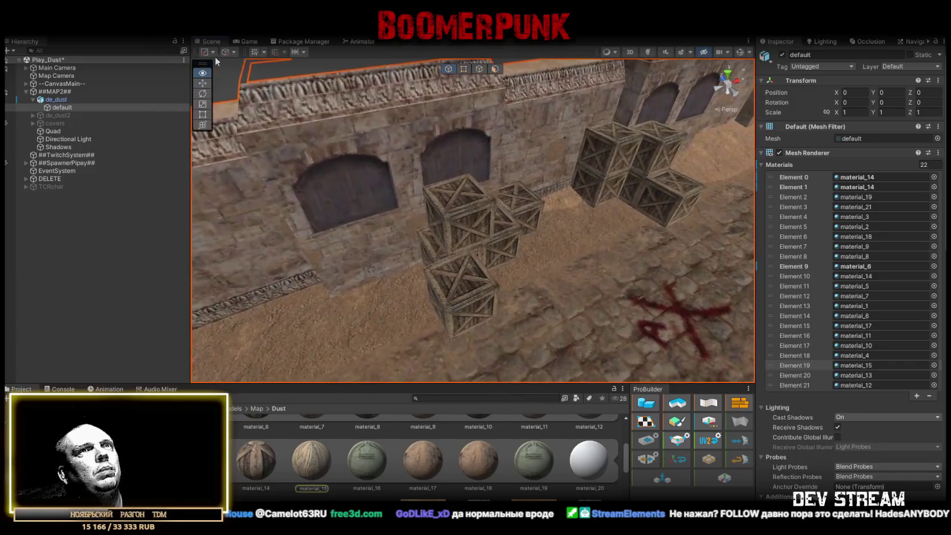
click(863, 178)
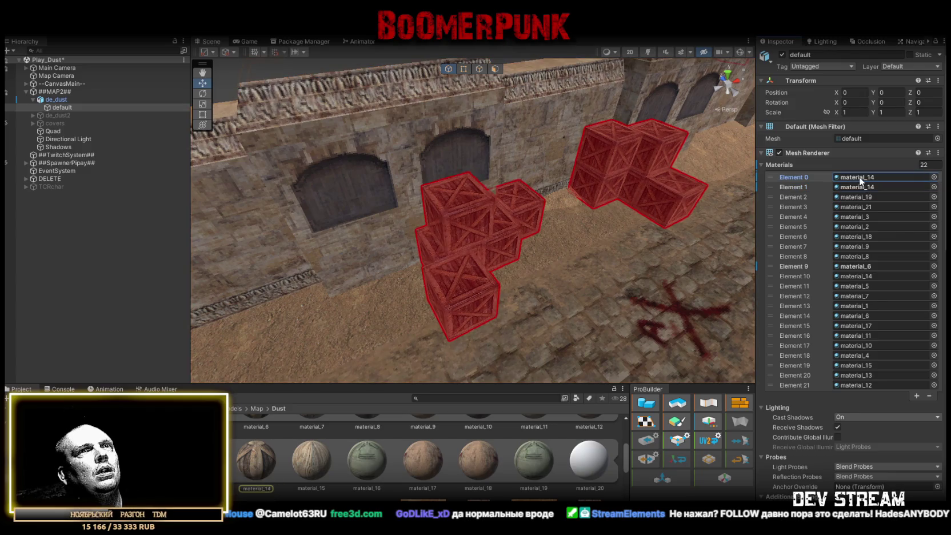
drag(325, 465, 857, 246)
drag(861, 208, 860, 176)
mouse_move(667, 193)
mouse_down()
mouse_move(903, 274)
mouse_move(796, 255)
mouse_move(699, 222)
mouse_move(473, 258)
mouse_move(818, 232)
mouse_move(814, 256)
mouse_move(43, 232)
mouse_move(106, 251)
mouse_move(817, 233)
mouse_move(515, 258)
mouse_move(527, 269)
mouse_up()
click(527, 270)
Delete the black Quad from the scene.
click(68, 139)
click(56, 132)
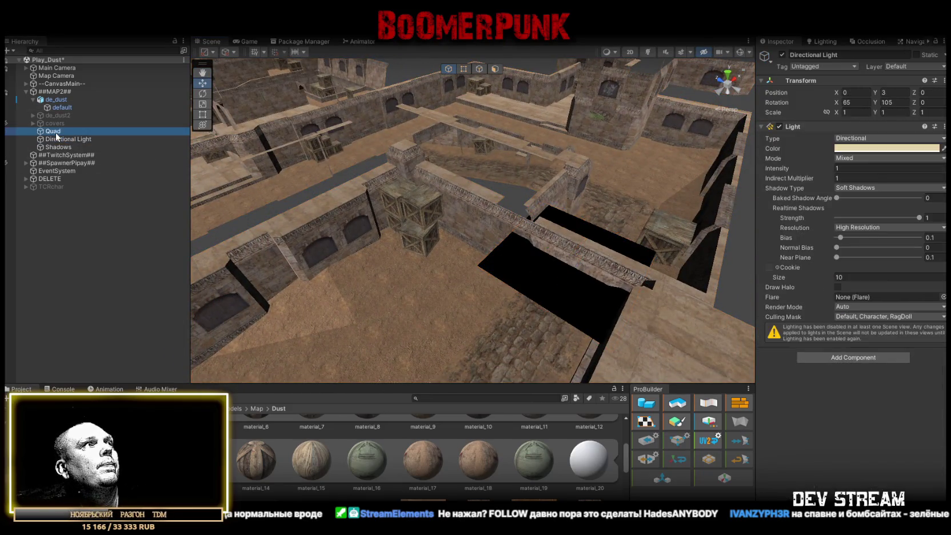
key(Delete)
Fly down to the courtyard floor and raise the free3d fy-snow browser window.
mouse_move(338, 205)
mouse_down()
mouse_move(683, 197)
mouse_move(687, 188)
mouse_move(582, 206)
mouse_move(445, 260)
mouse_move(496, 278)
mouse_move(511, 322)
mouse_move(704, 228)
mouse_move(814, 206)
mouse_move(570, 223)
mouse_move(560, 212)
mouse_move(652, 212)
mouse_move(577, 233)
mouse_move(642, 234)
mouse_move(476, 184)
mouse_move(463, 262)
mouse_move(435, 128)
mouse_move(439, 143)
mouse_move(772, 271)
mouse_move(824, 268)
mouse_move(522, 195)
mouse_move(654, 204)
mouse_move(558, 238)
mouse_move(366, 241)
mouse_move(715, 238)
mouse_move(618, 238)
mouse_up()
click(480, 274)
mouse_move(479, 274)
mouse_down()
mouse_move(690, 240)
mouse_move(542, 237)
mouse_move(609, 223)
mouse_move(579, 226)
mouse_move(609, 234)
mouse_up()
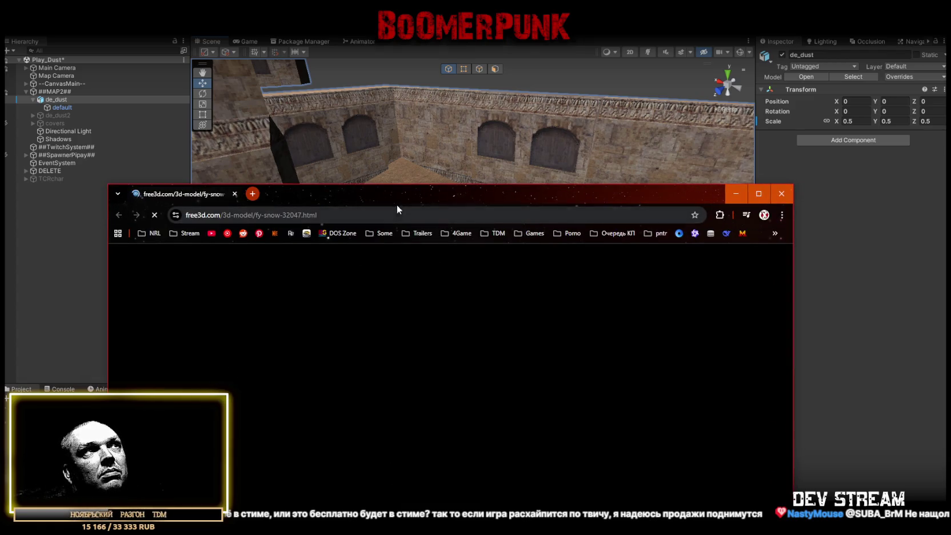
mouse_move(397, 205)
mouse_down()
mouse_move(462, 92)
mouse_move(454, 88)
mouse_up()
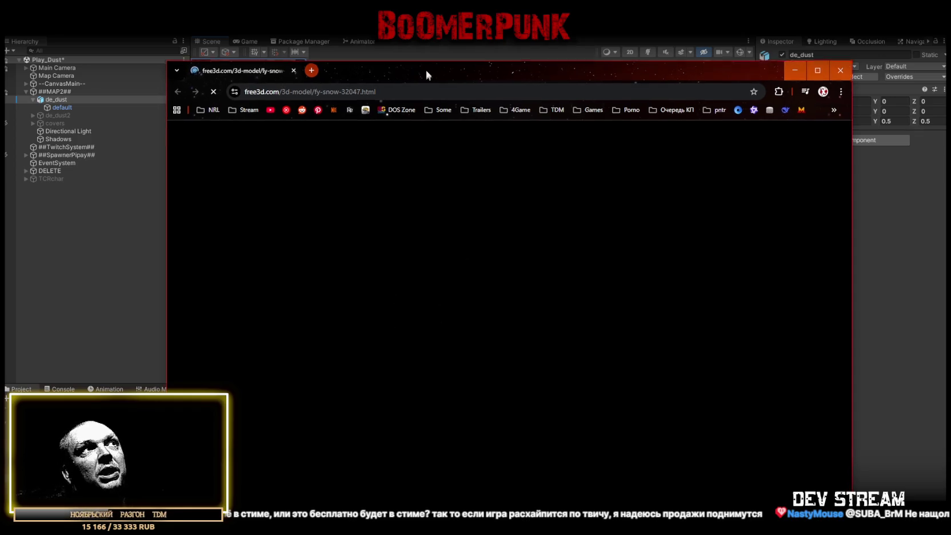
Move the free3d browser aside, return to it, scroll the page and close it.
drag(426, 71, 428, 59)
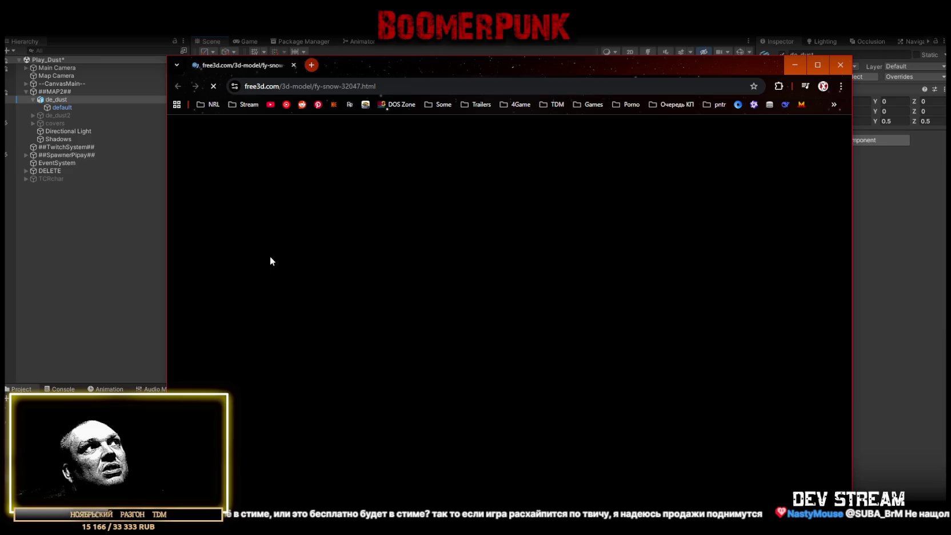
drag(391, 71, 950, 71)
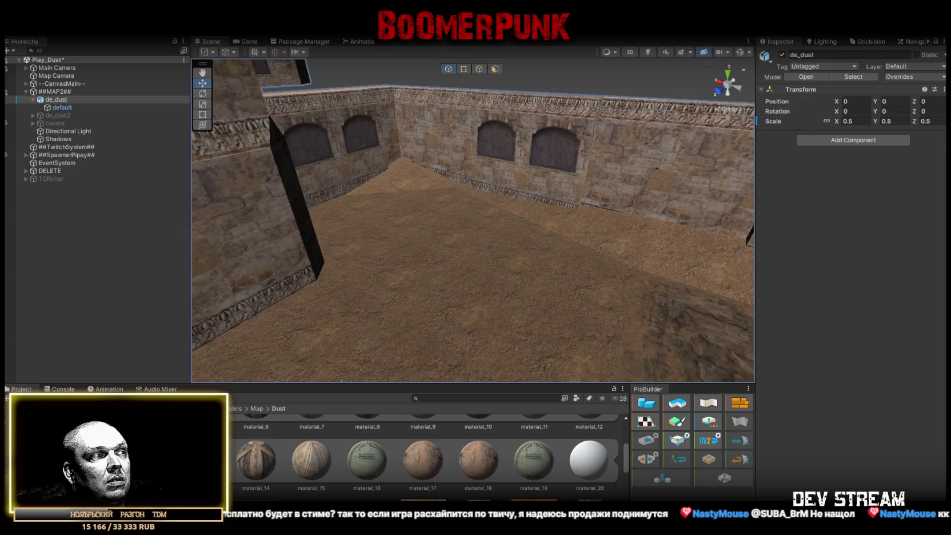
key(alt+Tab)
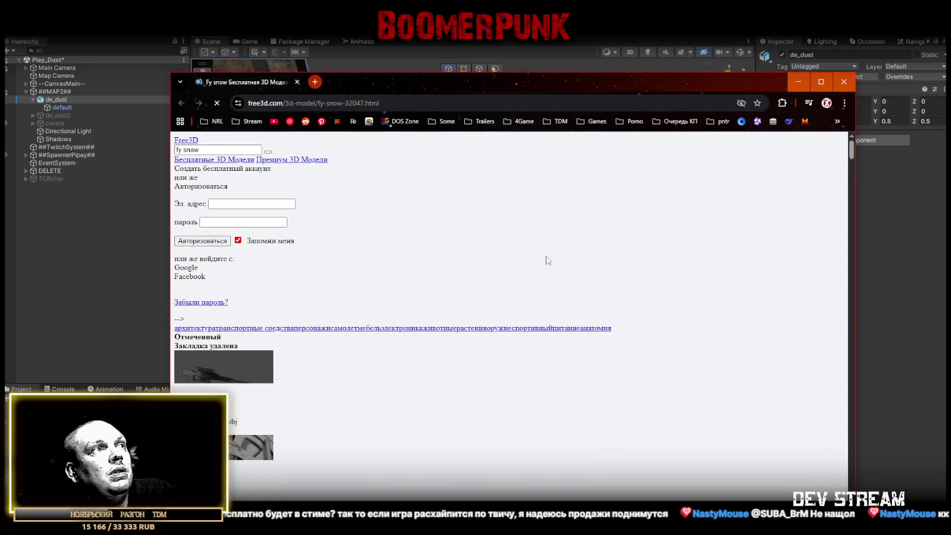
scroll(457, 373, down, 2)
scroll(337, 437, down, 2)
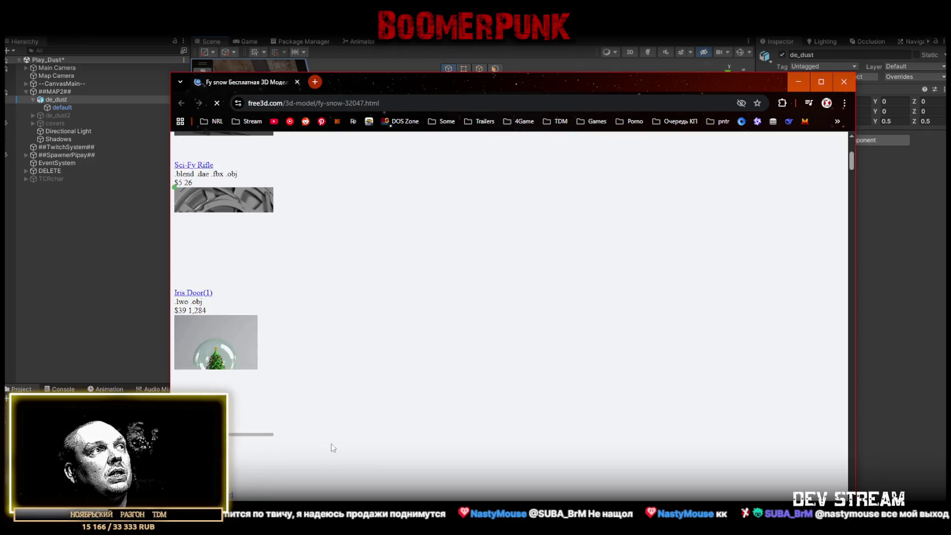
scroll(360, 420, up, 5)
click(296, 81)
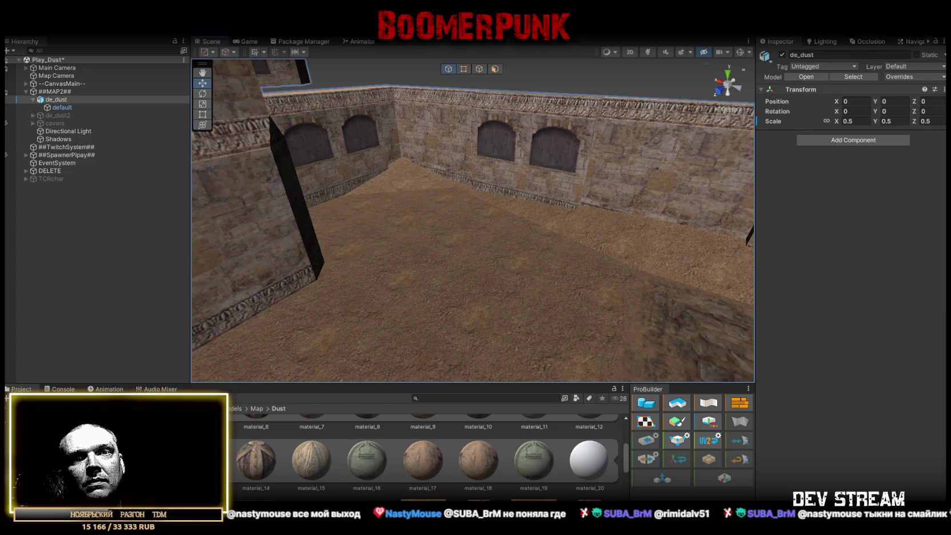
scroll(556, 271, down, 10)
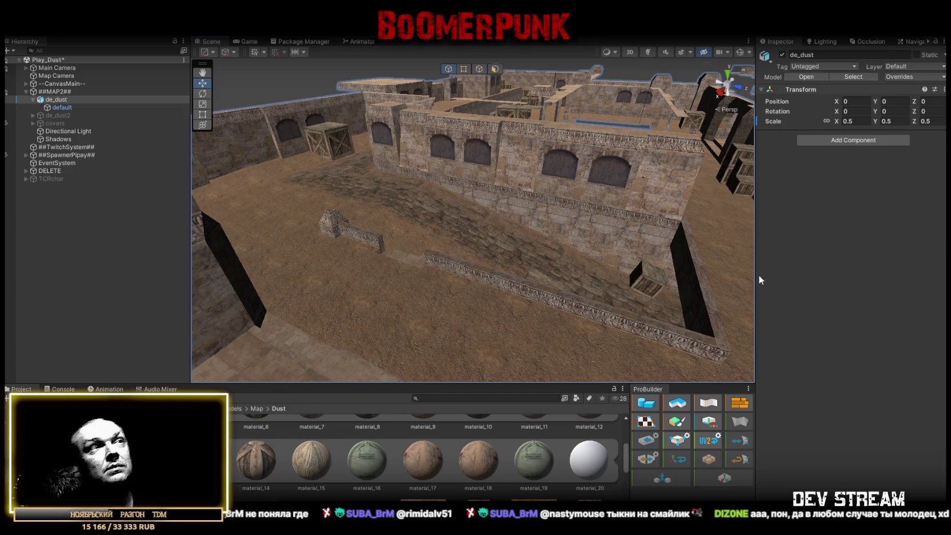
mouse_move(527, 234)
mouse_down()
mouse_move(554, 250)
mouse_move(466, 238)
mouse_move(506, 223)
mouse_move(567, 233)
mouse_move(640, 225)
mouse_up()
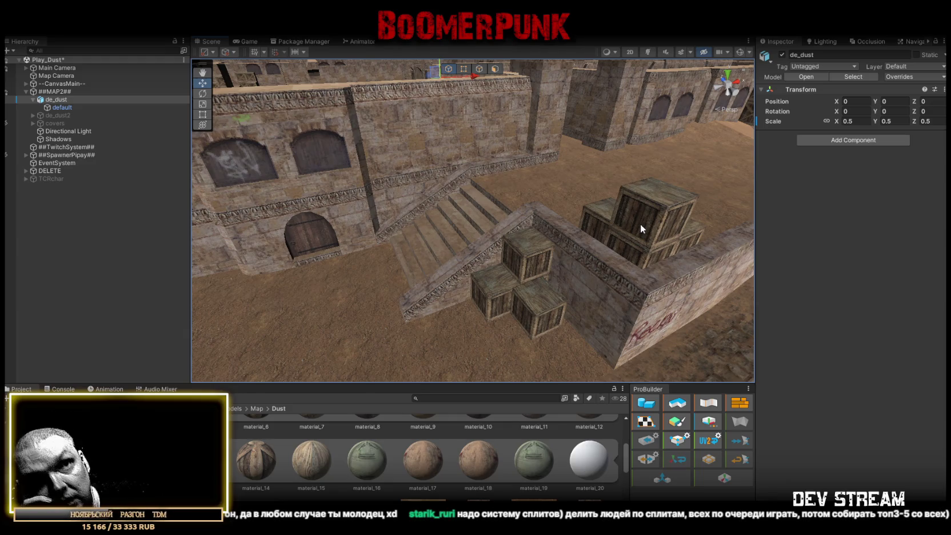
mouse_move(557, 215)
mouse_down()
mouse_move(637, 194)
mouse_move(472, 229)
mouse_move(499, 233)
mouse_move(353, 233)
mouse_move(418, 255)
mouse_move(520, 251)
mouse_up()
mouse_move(853, 253)
mouse_down()
mouse_move(814, 241)
mouse_move(366, 243)
mouse_move(452, 237)
mouse_move(494, 254)
mouse_move(449, 260)
mouse_up()
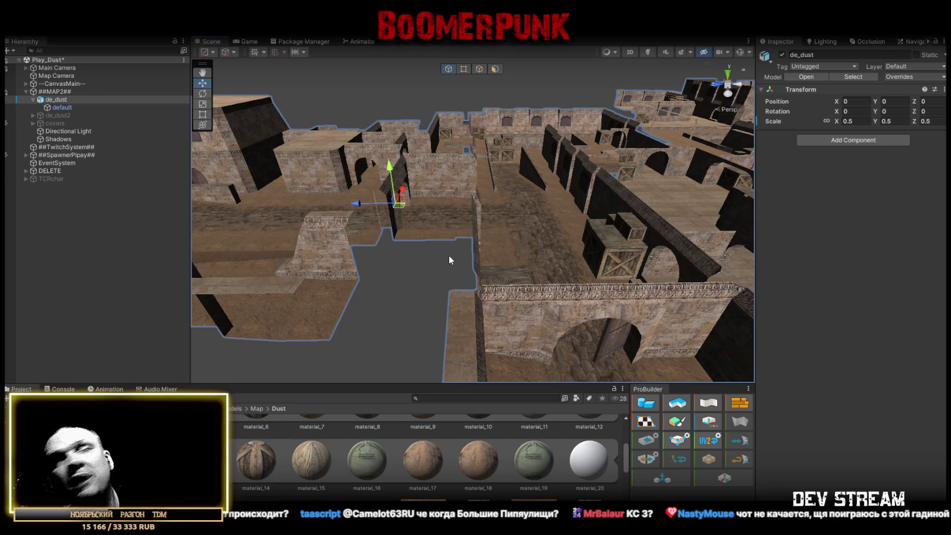
mouse_move(449, 260)
mouse_down()
mouse_move(603, 250)
mouse_move(525, 257)
mouse_up()
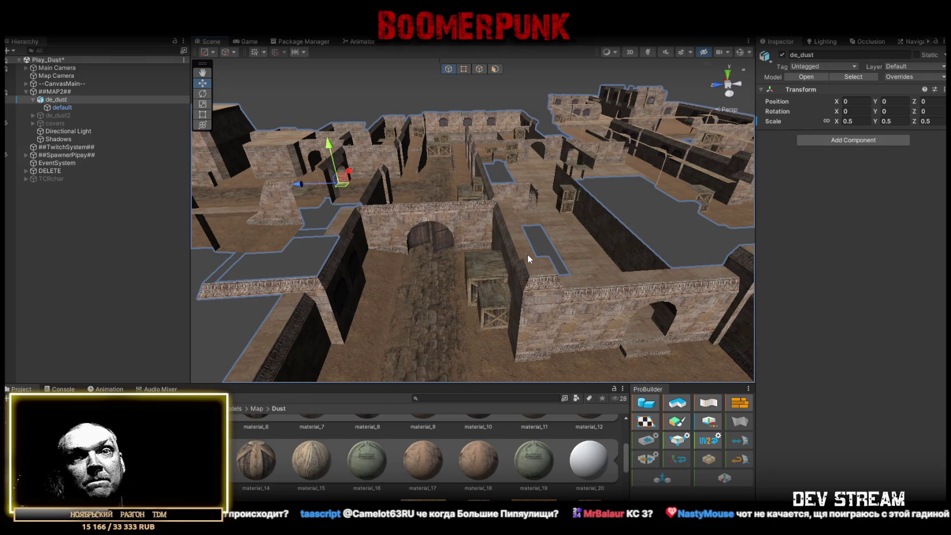
drag(528, 254, 529, 254)
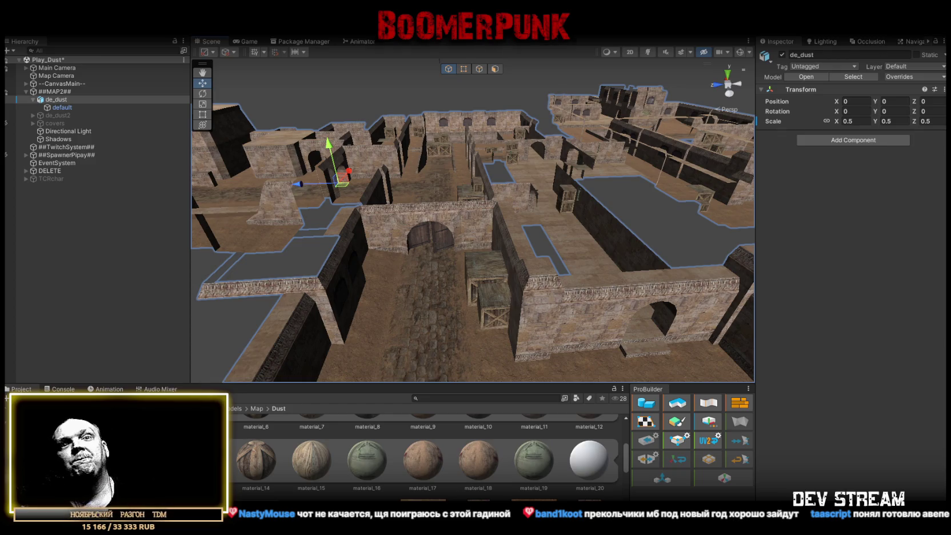
mouse_move(536, 192)
mouse_down()
mouse_move(546, 240)
mouse_move(472, 270)
mouse_move(250, 238)
mouse_move(554, 244)
mouse_move(617, 263)
mouse_up()
Turn on scene lighting and tilt the Directional Light's X rotation to 103.67.
click(68, 131)
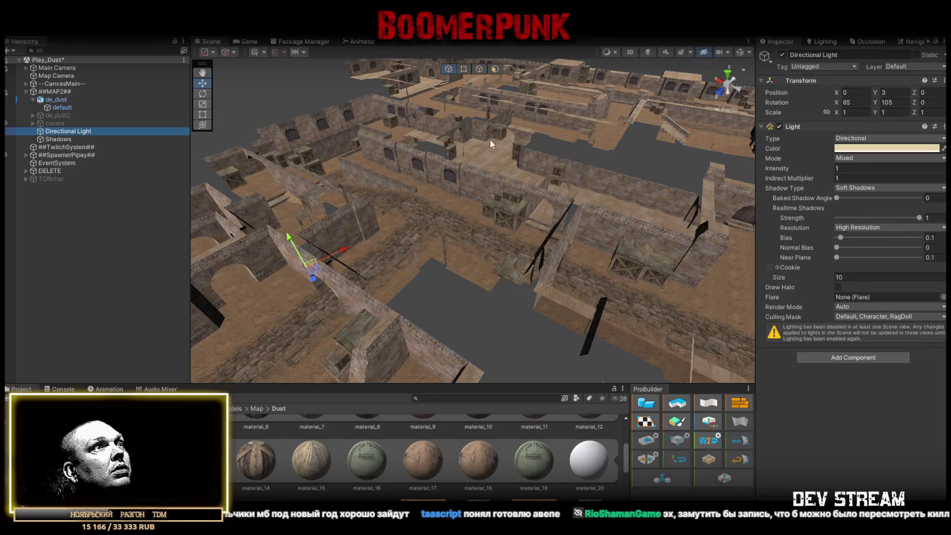
click(646, 53)
mouse_move(475, 166)
mouse_down()
mouse_move(393, 178)
mouse_move(474, 171)
mouse_up()
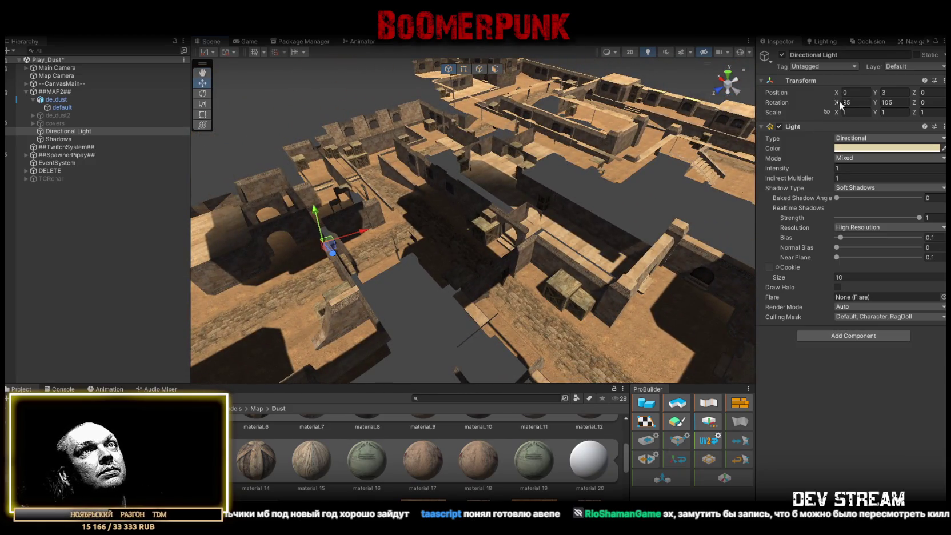
mouse_move(833, 101)
mouse_down()
mouse_move(791, 103)
mouse_move(836, 103)
mouse_up()
mouse_move(882, 191)
mouse_down()
mouse_move(78, 212)
mouse_move(622, 220)
mouse_move(426, 220)
mouse_move(515, 221)
mouse_move(122, 103)
mouse_up()
click(122, 106)
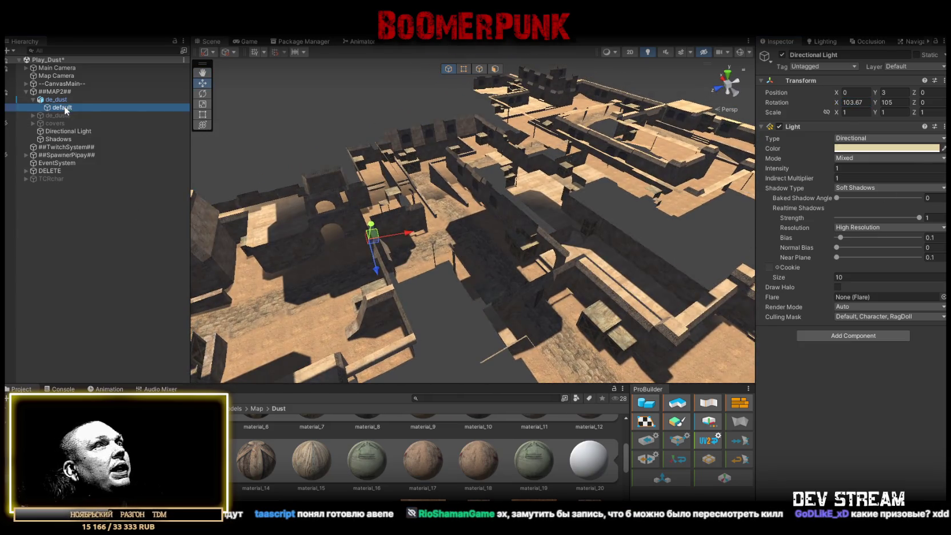
scroll(816, 384, down, 15)
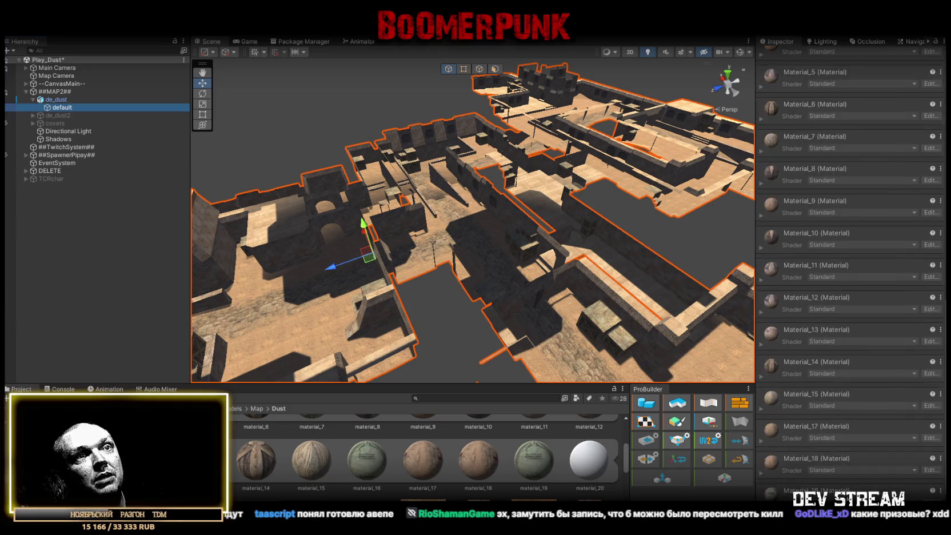
Add a Mesh Collider component to the default mesh.
key(ctrl+shift+a)
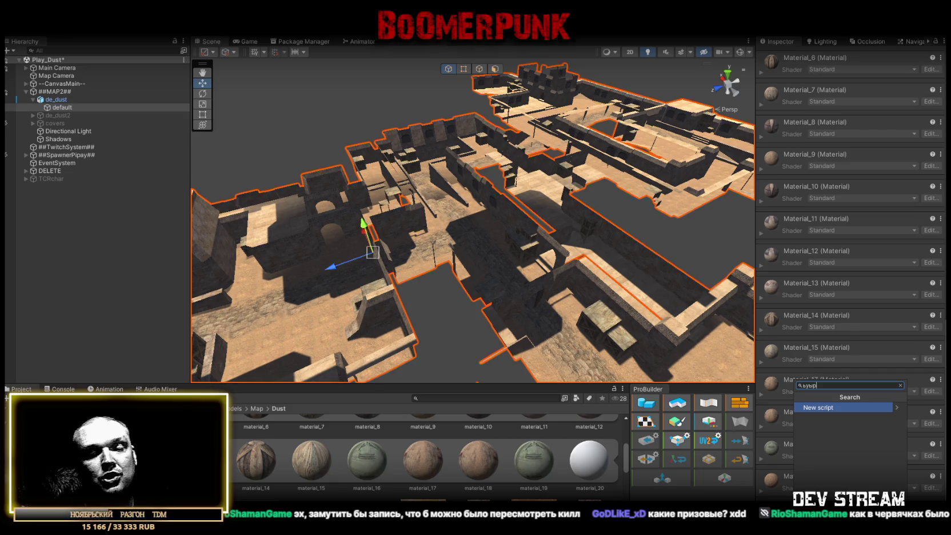
key(BackSpace)
key(BackSpace)
key(BackSpace)
text(mesh)
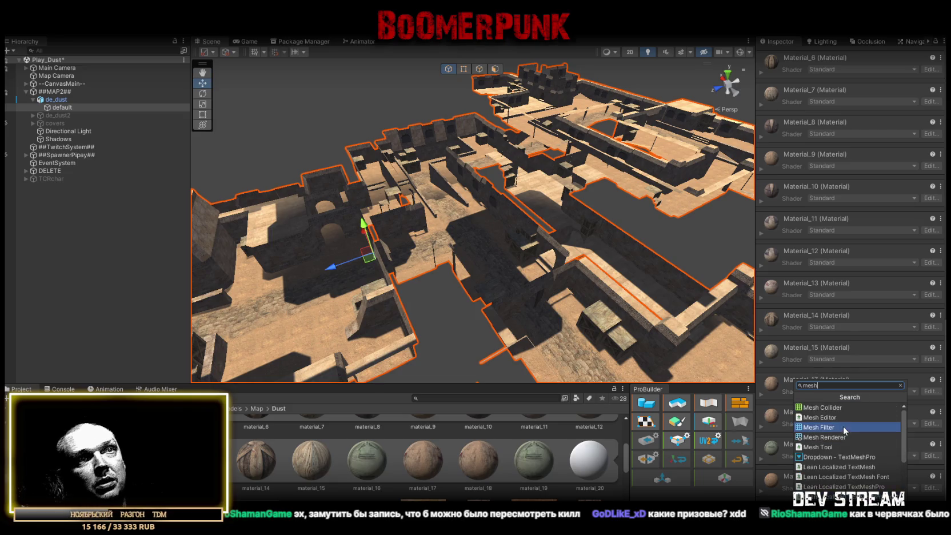
click(836, 409)
scroll(857, 286, up, 15)
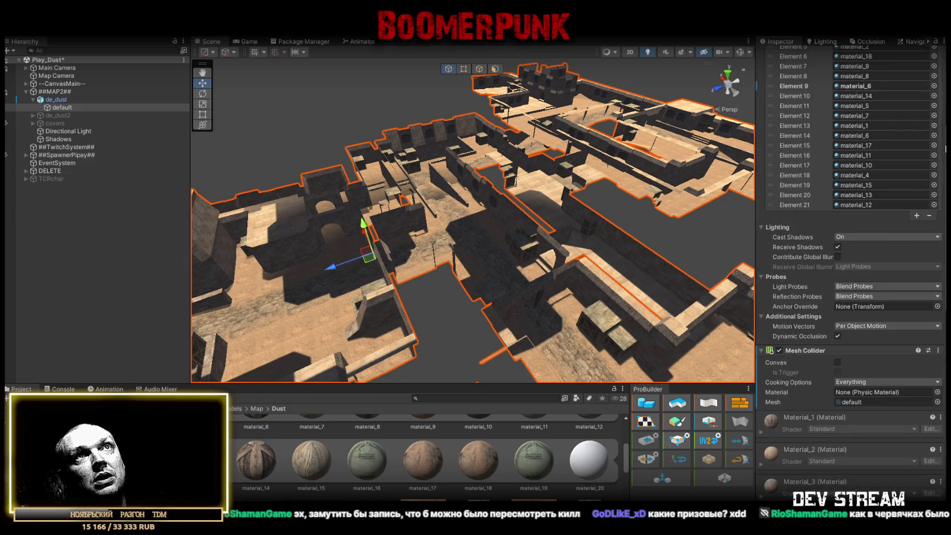
Mark de_dust and all its children as Static.
click(56, 100)
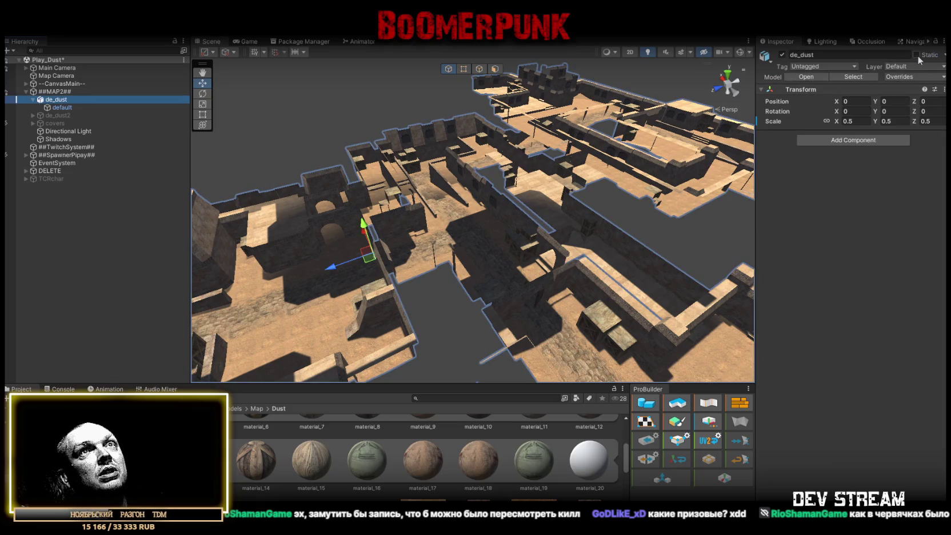
click(917, 55)
click(434, 290)
mouse_move(434, 290)
mouse_down()
mouse_move(520, 253)
mouse_move(457, 263)
mouse_up()
Set the default mesh's Cast Shadows to Two Sided.
click(123, 108)
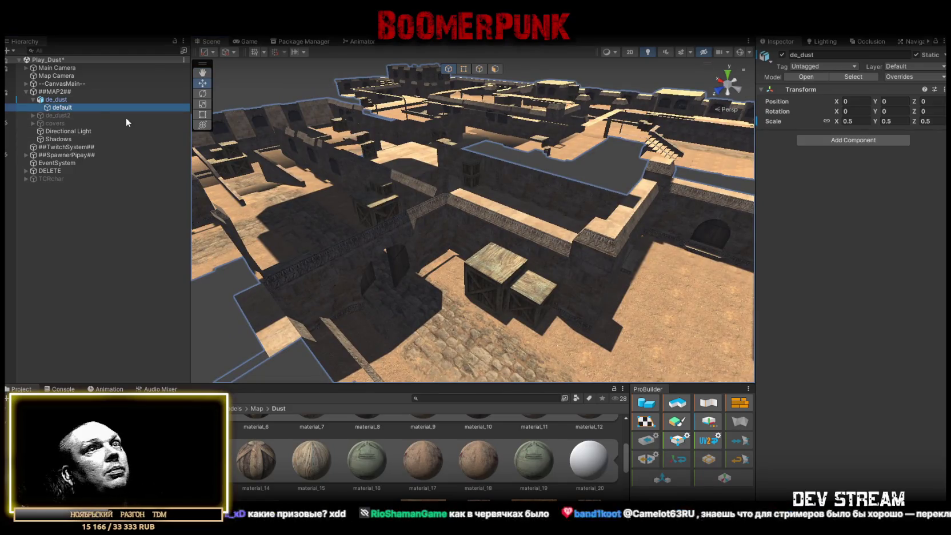
scroll(855, 383, down, 3)
click(851, 364)
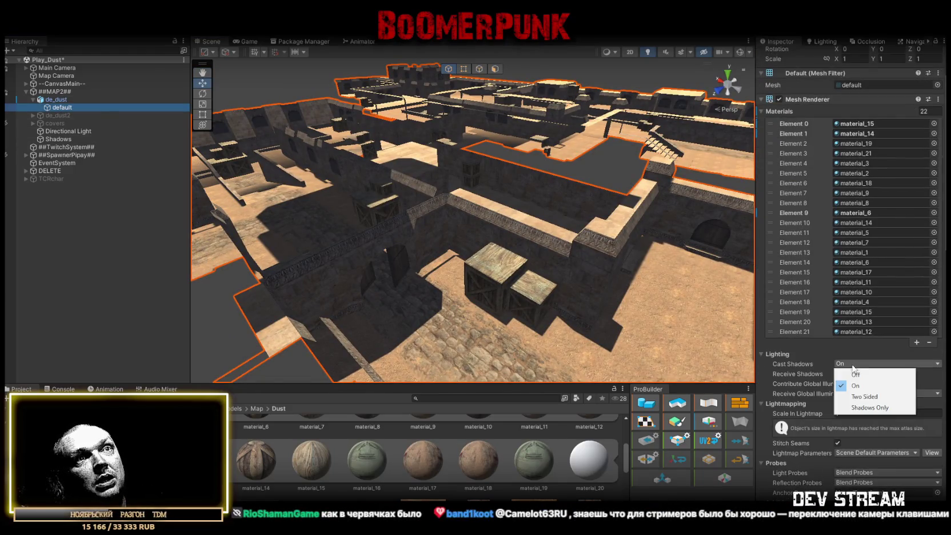
click(865, 397)
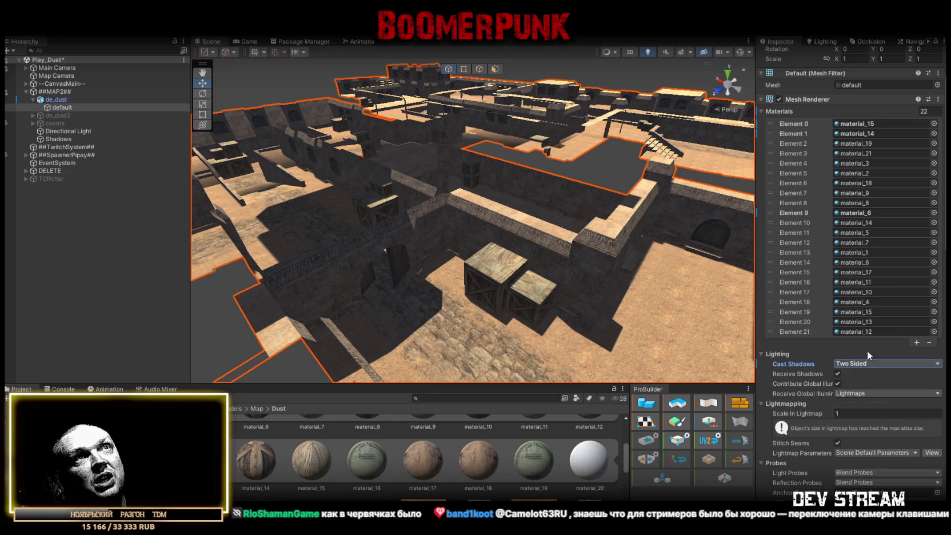
click(761, 111)
scroll(797, 207, up, 3)
mouse_move(366, 228)
mouse_down()
mouse_move(481, 218)
mouse_move(344, 303)
mouse_move(283, 278)
mouse_move(318, 249)
mouse_move(685, 206)
mouse_move(621, 208)
mouse_move(577, 260)
mouse_move(211, 318)
mouse_move(246, 270)
mouse_move(486, 267)
mouse_move(305, 273)
mouse_move(300, 250)
mouse_move(198, 215)
mouse_up()
Drag the Directional Light's rotate gizmo to 121.845, -37.561, -120.417.
key(f)
click(68, 131)
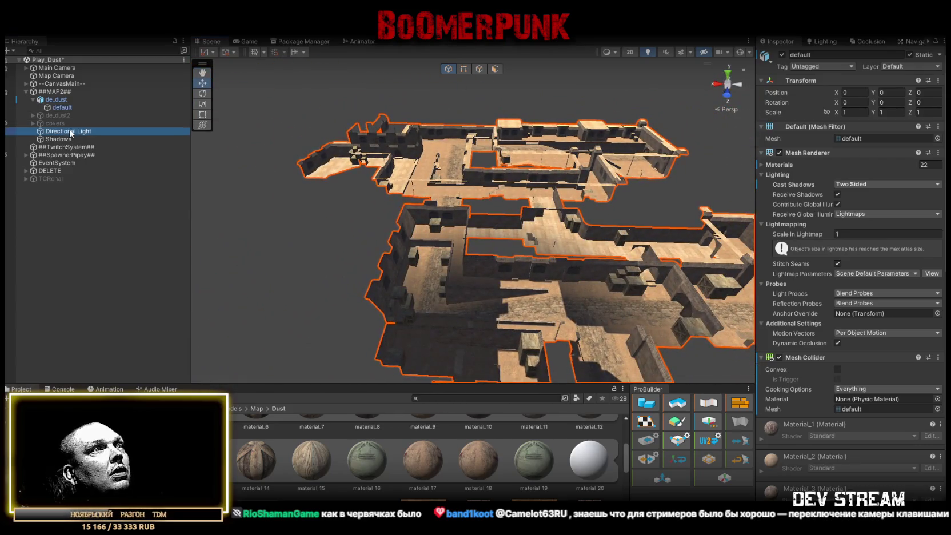
drag(560, 240, 517, 277)
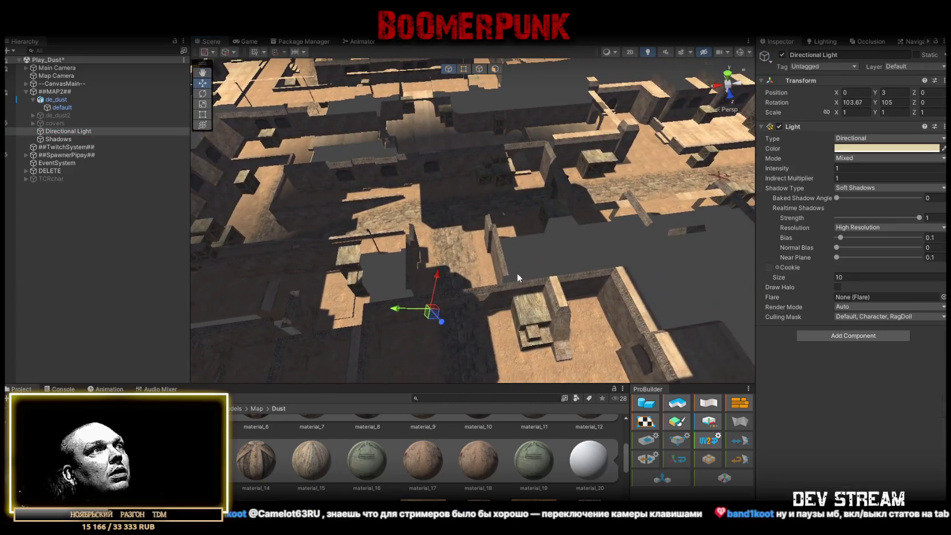
key(e)
mouse_move(491, 240)
mouse_down()
mouse_move(472, 269)
mouse_move(411, 254)
mouse_move(475, 324)
mouse_move(497, 253)
mouse_move(365, 229)
mouse_up()
mouse_move(78, 224)
mouse_down()
mouse_move(607, 245)
mouse_move(414, 331)
mouse_move(383, 323)
mouse_move(393, 296)
mouse_move(698, 220)
mouse_move(583, 263)
mouse_move(148, 116)
mouse_up()
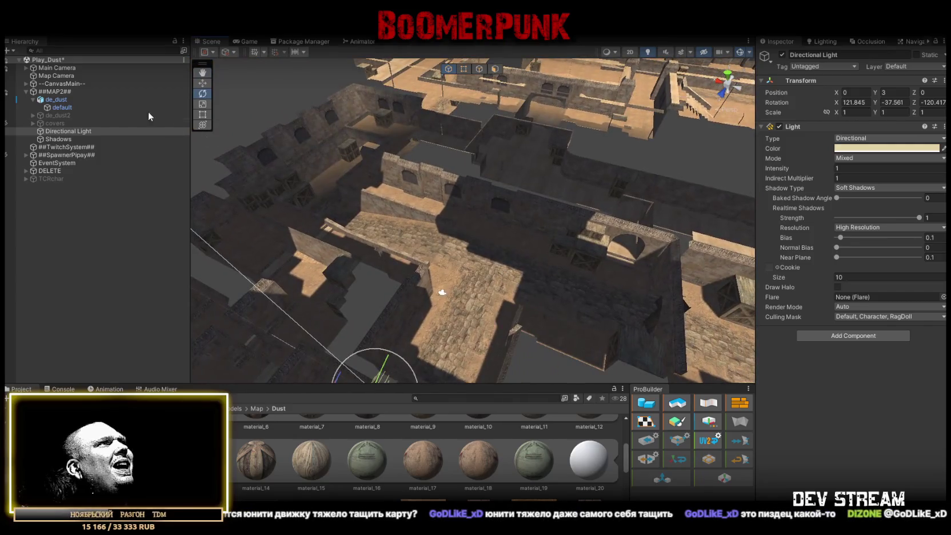
click(62, 138)
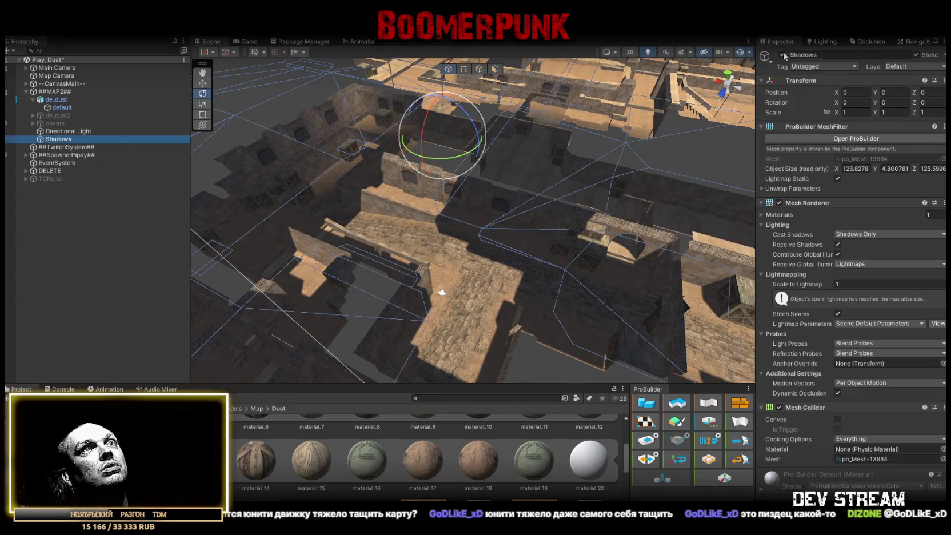
Toggle the Shadows object's Cast Shadows Off and back On, then deactivate it.
click(782, 55)
alt+drag(469, 229, 394, 213)
click(780, 56)
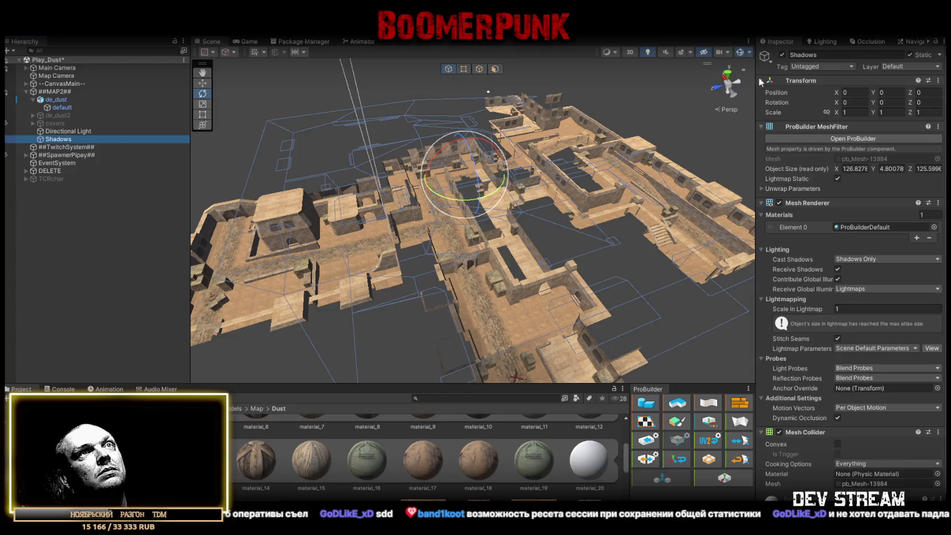
scroll(906, 292, down, 1)
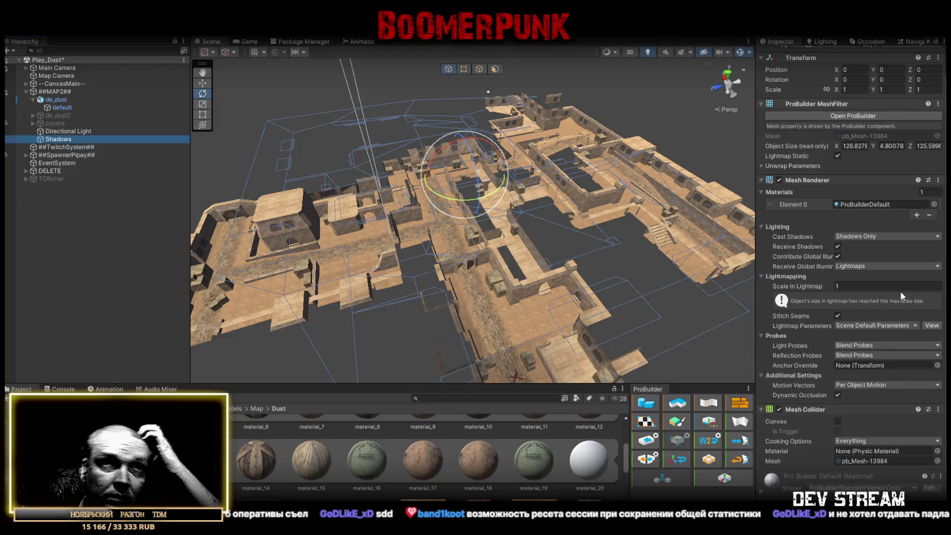
click(863, 235)
click(861, 247)
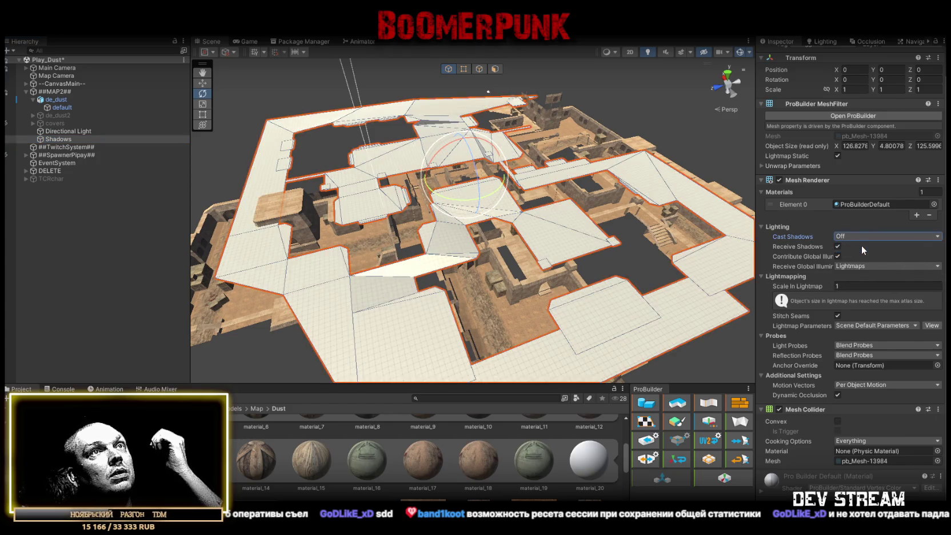
click(860, 234)
click(851, 256)
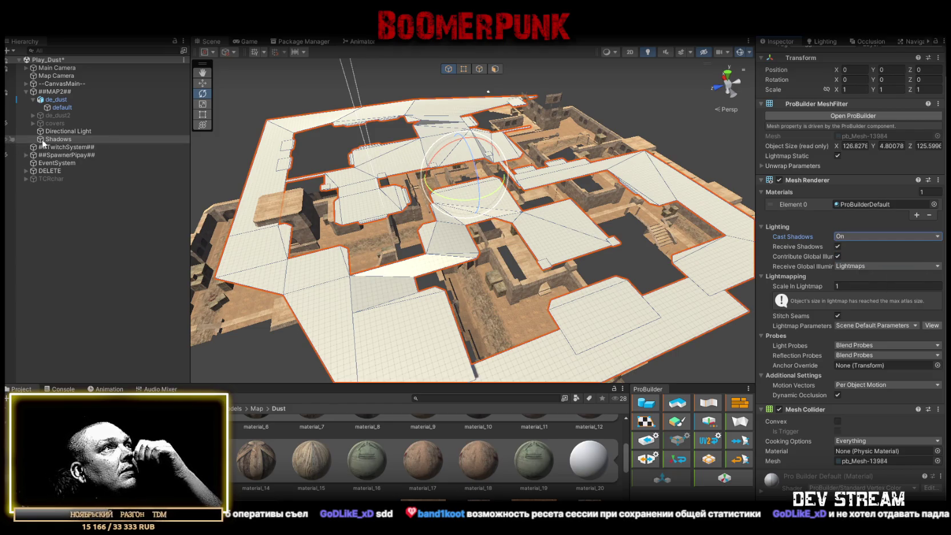
scroll(808, 84, up, 2)
click(781, 55)
Reorder the Hierarchy so de_dust2, covers and Shadows sit above Directional Light.
mouse_move(514, 183)
mouse_down()
mouse_move(559, 156)
mouse_move(760, 121)
mouse_move(748, 146)
mouse_move(760, 163)
mouse_move(412, 171)
mouse_up()
click(68, 131)
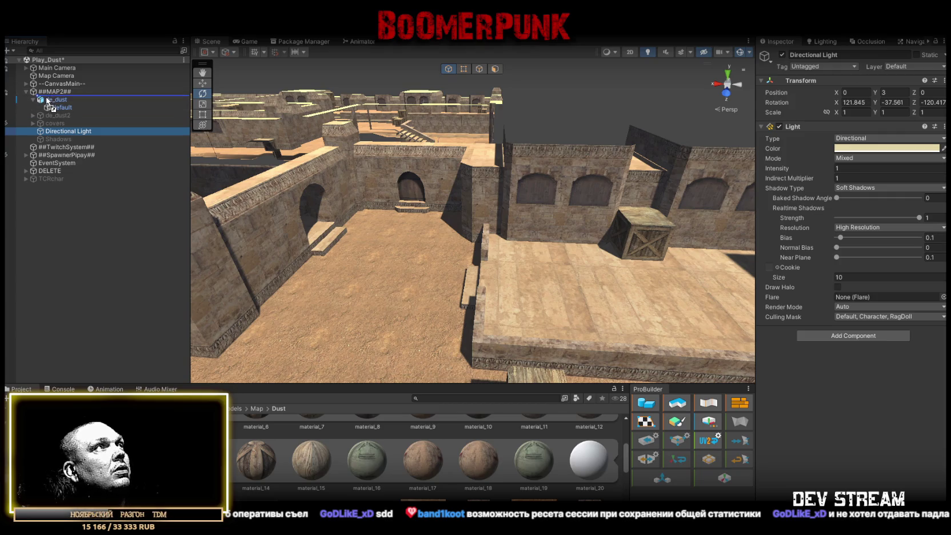
drag(47, 98, 47, 97)
click(32, 107)
click(48, 112)
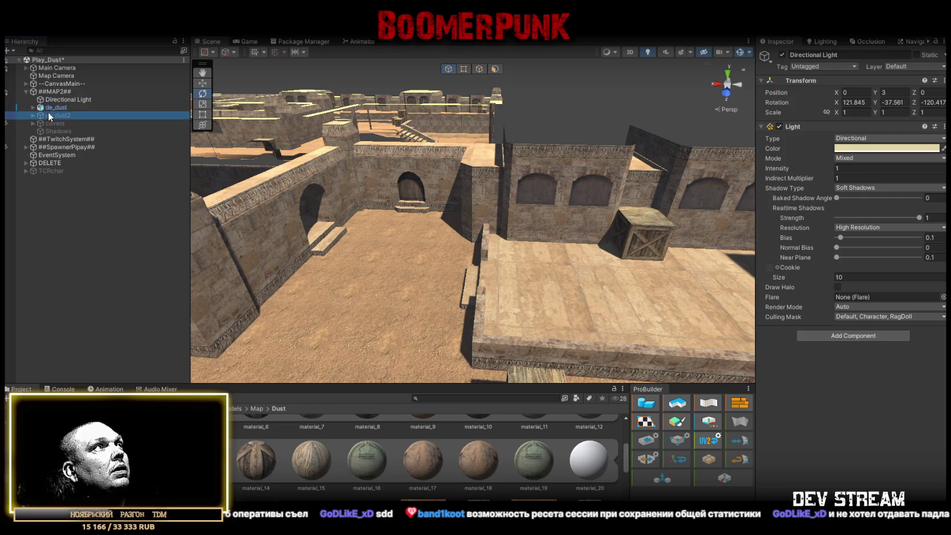
shift+click(56, 129)
drag(58, 100, 57, 96)
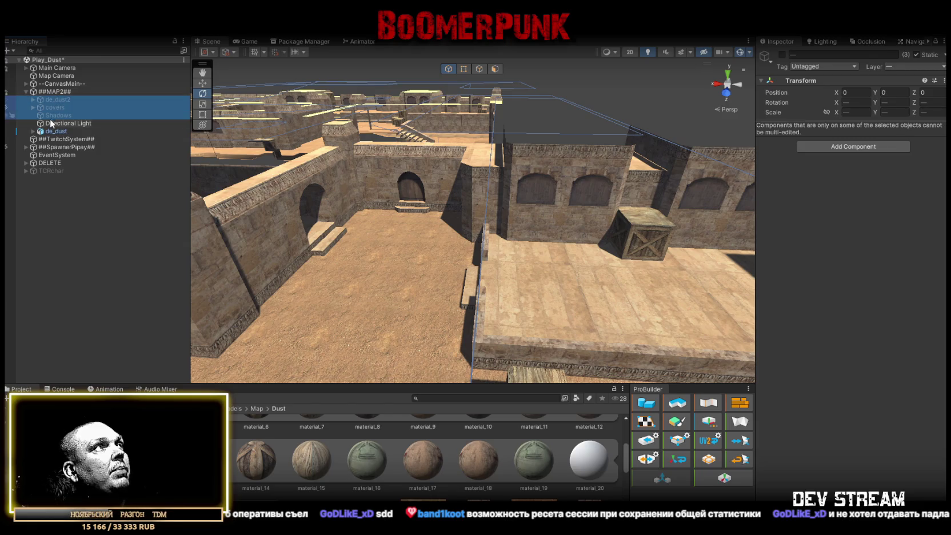
Select de_dust, view the map from above, and switch to the Game view.
click(68, 122)
click(334, 139)
drag(334, 140, 445, 194)
click(242, 43)
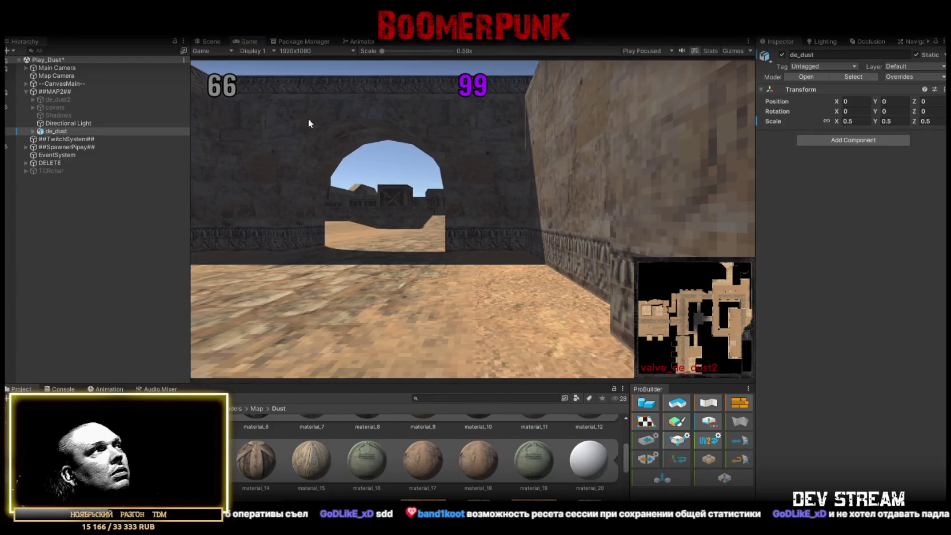
Select the Map Camera in the Game view and widen its camera size to 82.5.
click(85, 131)
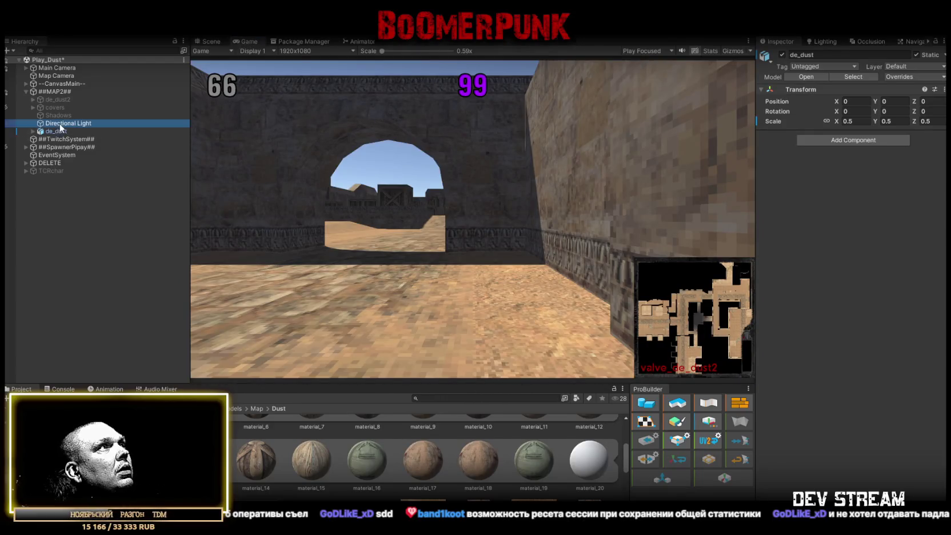
click(58, 76)
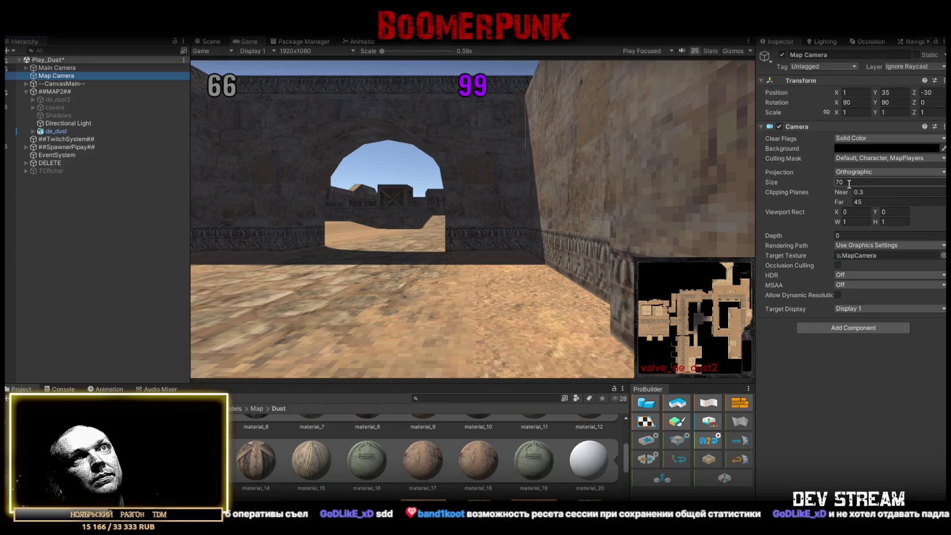
mouse_move(787, 182)
mouse_down()
mouse_move(755, 180)
mouse_move(868, 190)
mouse_move(852, 197)
mouse_move(794, 188)
mouse_move(810, 189)
mouse_up()
mouse_move(839, 103)
mouse_down()
mouse_move(851, 103)
mouse_move(840, 103)
mouse_up()
Set the Map Camera's Y rotation to -90 and its position to X 7.5, Z -23.
click(898, 104)
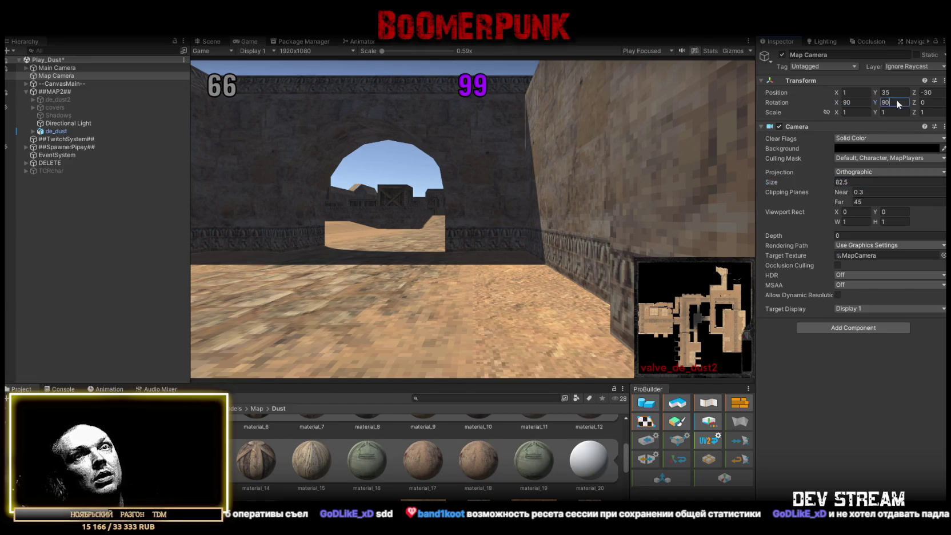
text(-90)
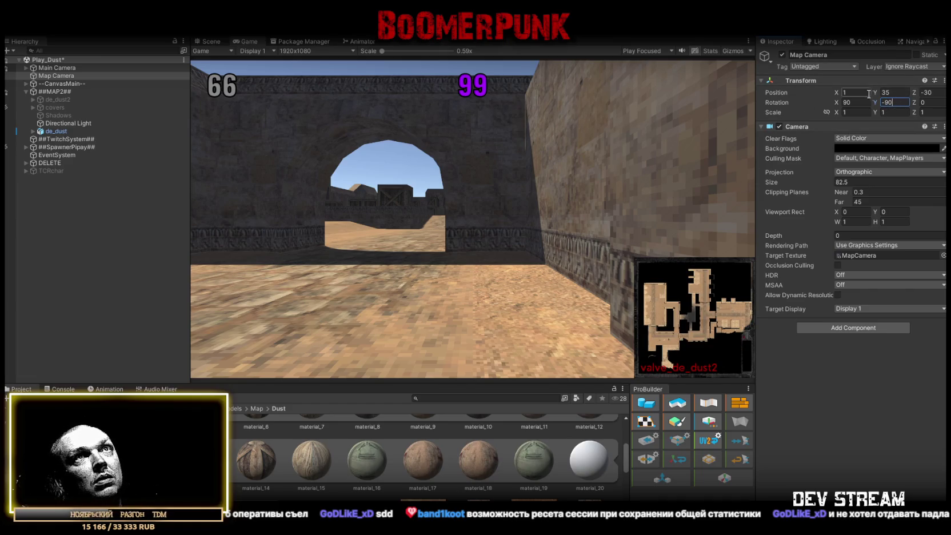
drag(916, 95, 930, 95)
text(-22)
drag(838, 97, 856, 94)
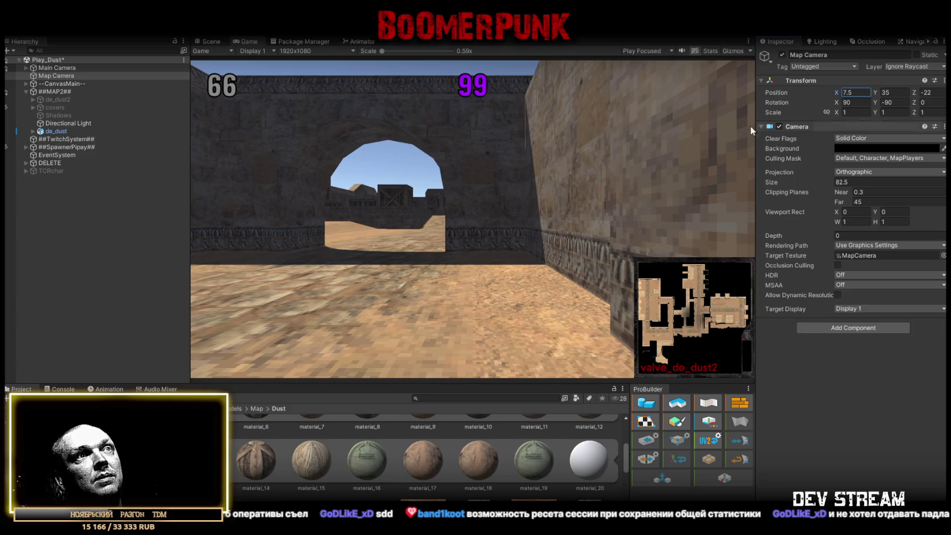
click(928, 92)
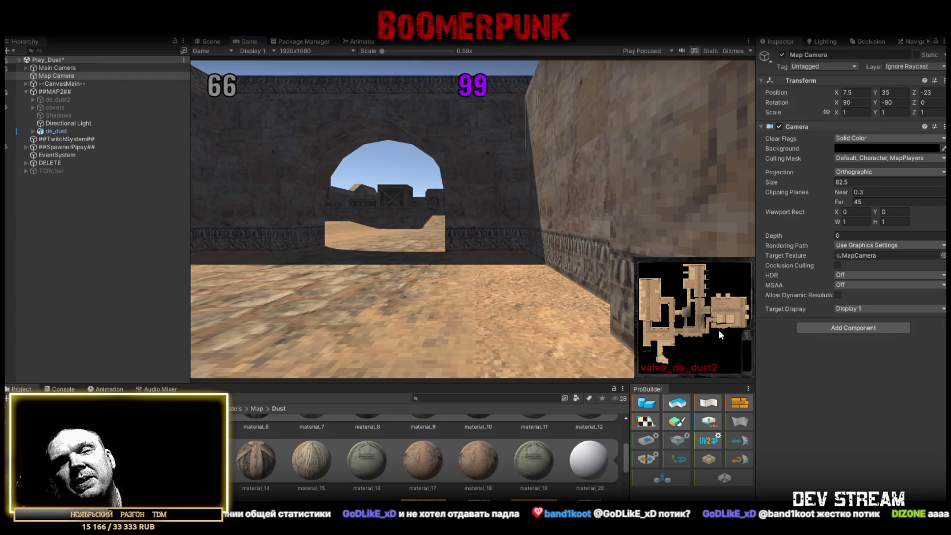
click(206, 44)
Create a ProBuilder cube under ##MAP2## and place it at position 0, 0, 0.
mouse_move(503, 155)
mouse_down()
mouse_move(526, 143)
mouse_move(577, 147)
mouse_up()
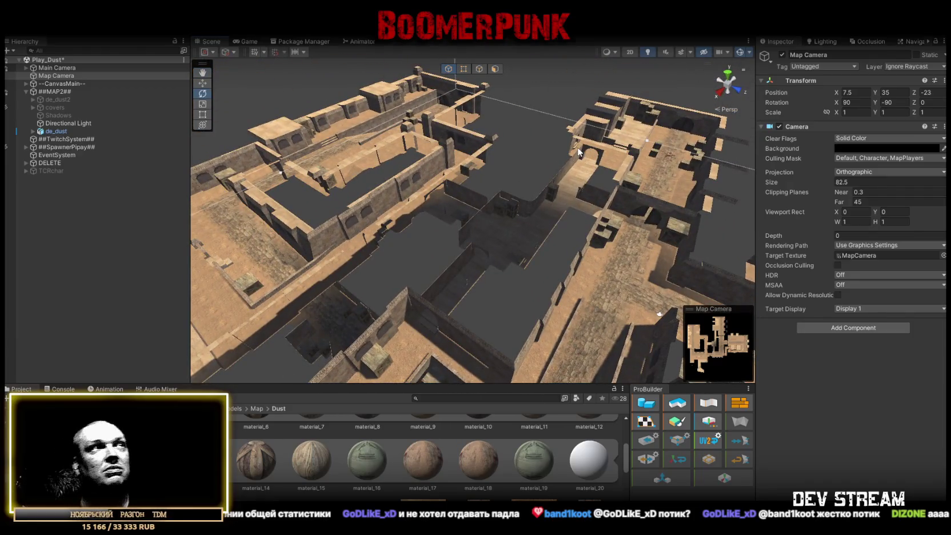
mouse_move(604, 215)
mouse_down()
mouse_move(604, 199)
mouse_move(563, 234)
mouse_move(500, 241)
mouse_move(711, 263)
mouse_move(629, 228)
mouse_up()
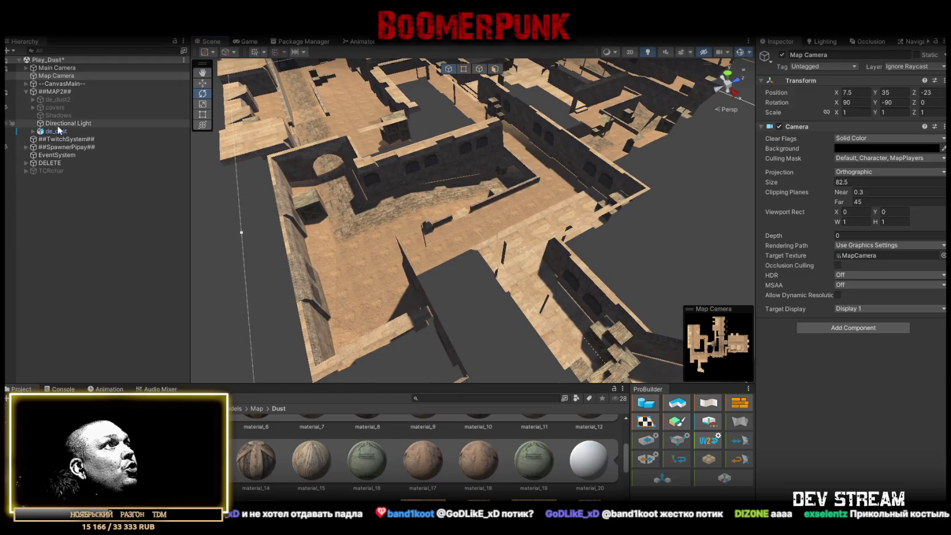
right_click(53, 91)
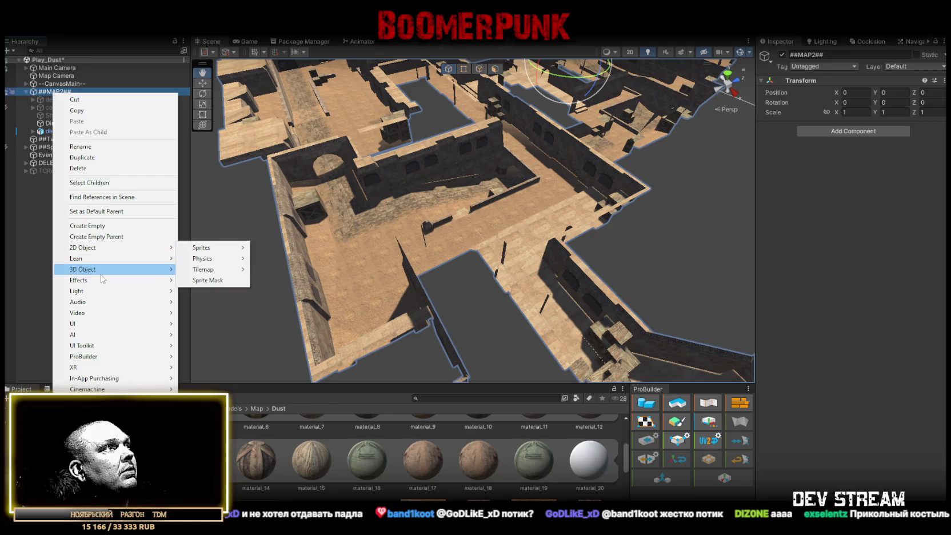
mouse_move(127, 357)
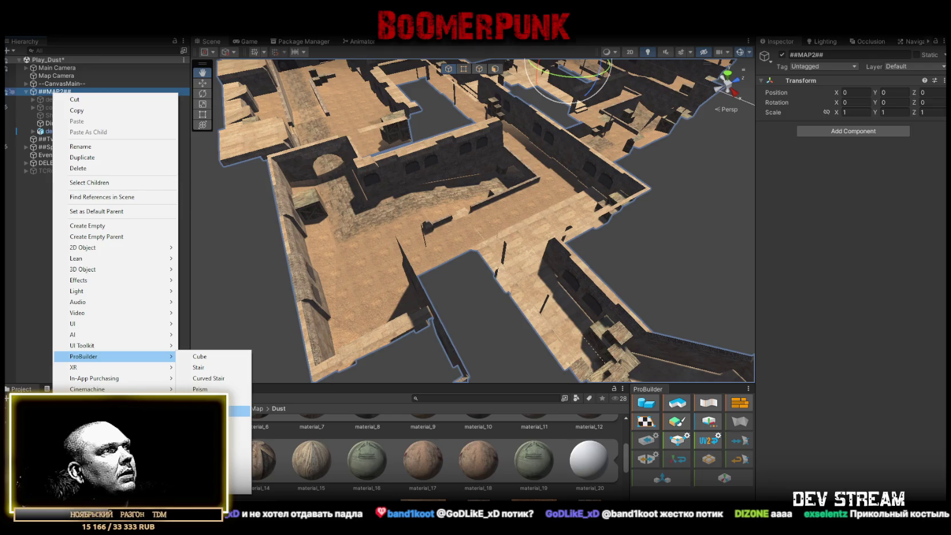
click(199, 356)
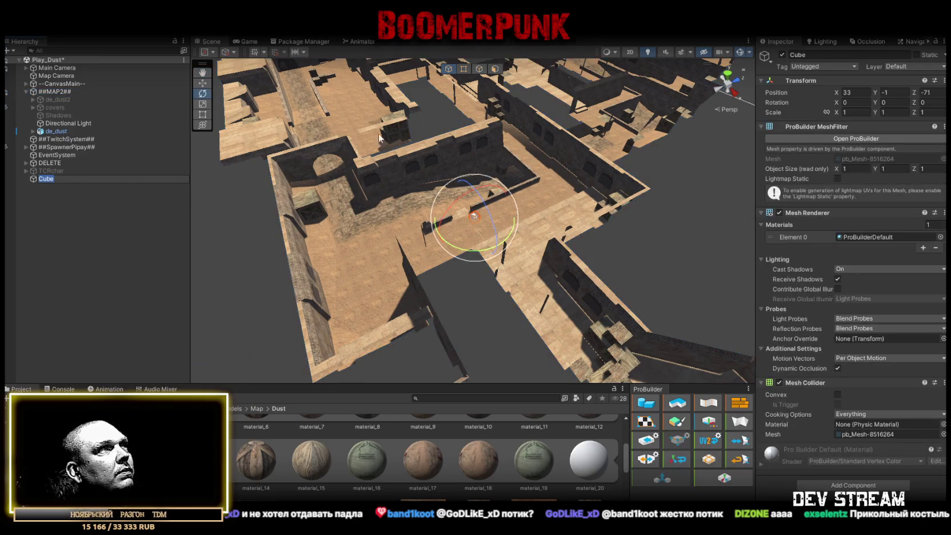
click(864, 94)
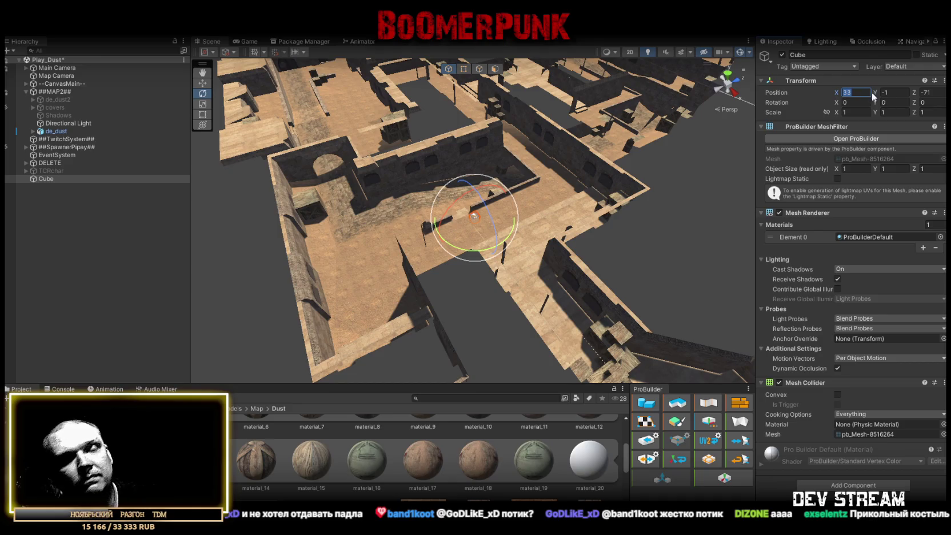
text(0)
key(Tab)
text(0)
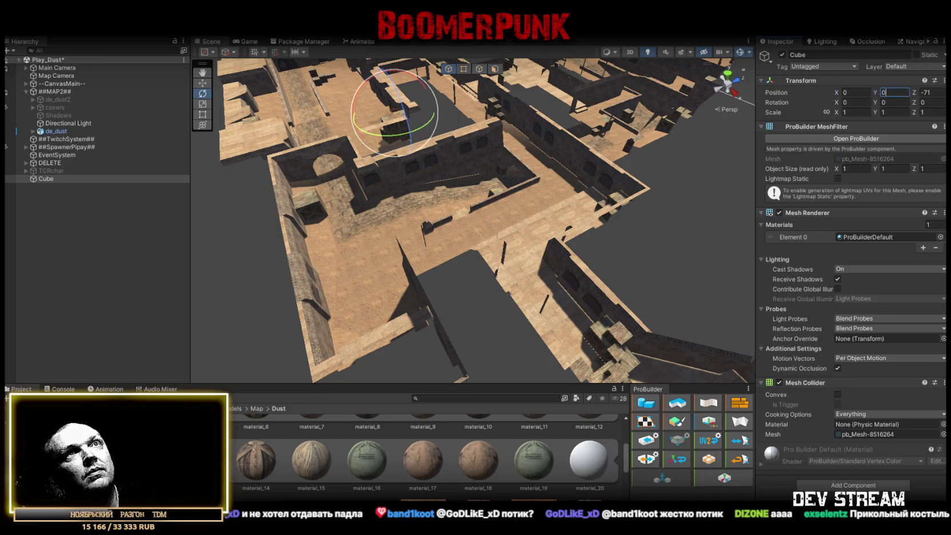
key(Tab)
text(0)
Select the Cube's front faces and delete them, leaving a single flat panel.
alt+drag(489, 96, 532, 84)
scroll(532, 85, up, 10)
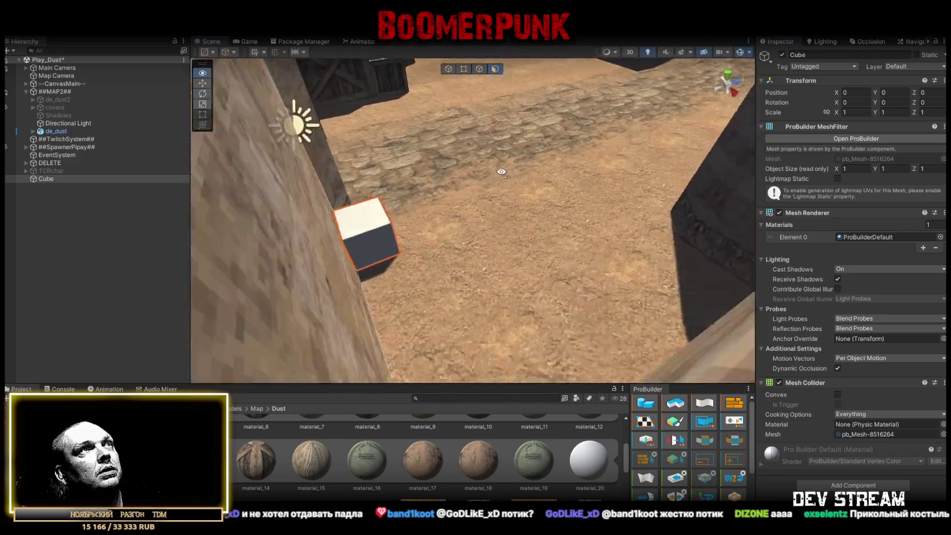
mouse_move(501, 172)
mouse_down()
mouse_move(569, 160)
mouse_move(468, 105)
mouse_move(440, 117)
mouse_move(396, 108)
mouse_up()
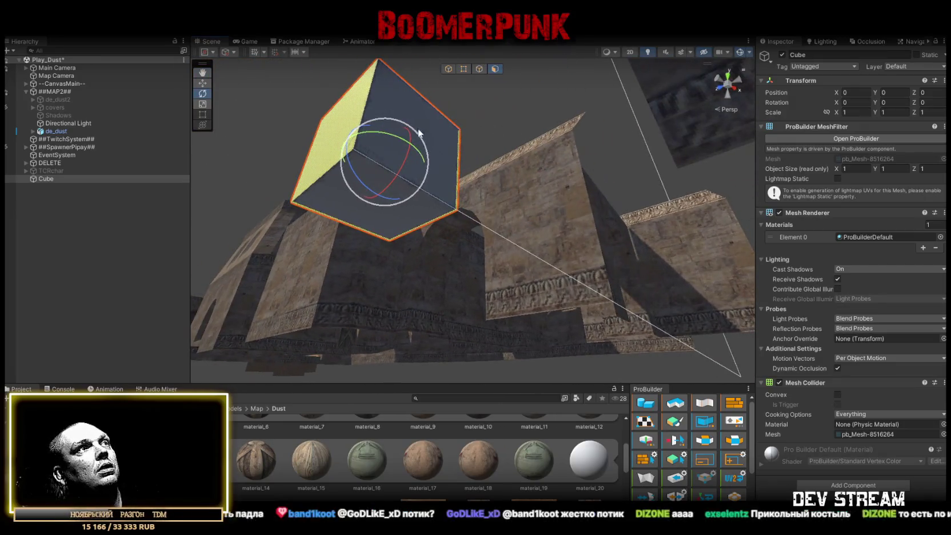
shift+click(396, 109)
drag(418, 139, 435, 139)
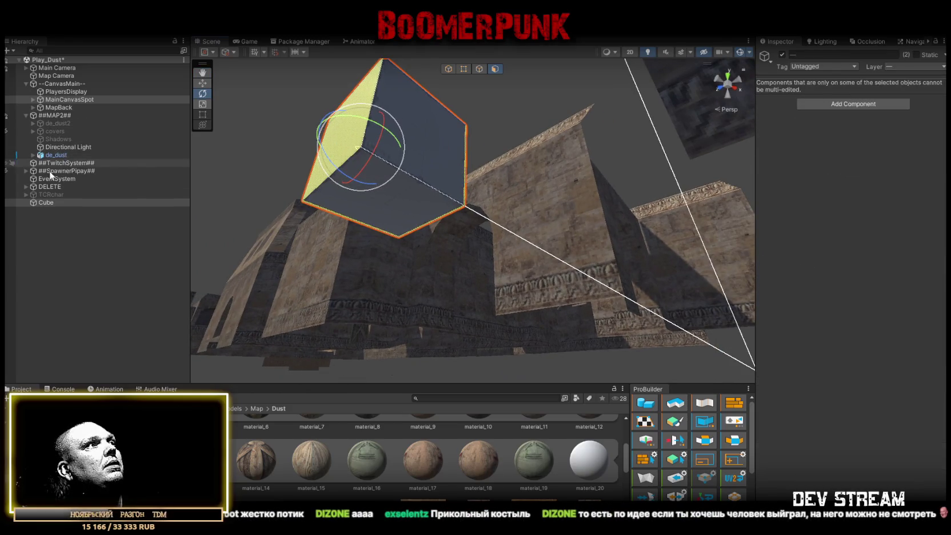
click(55, 202)
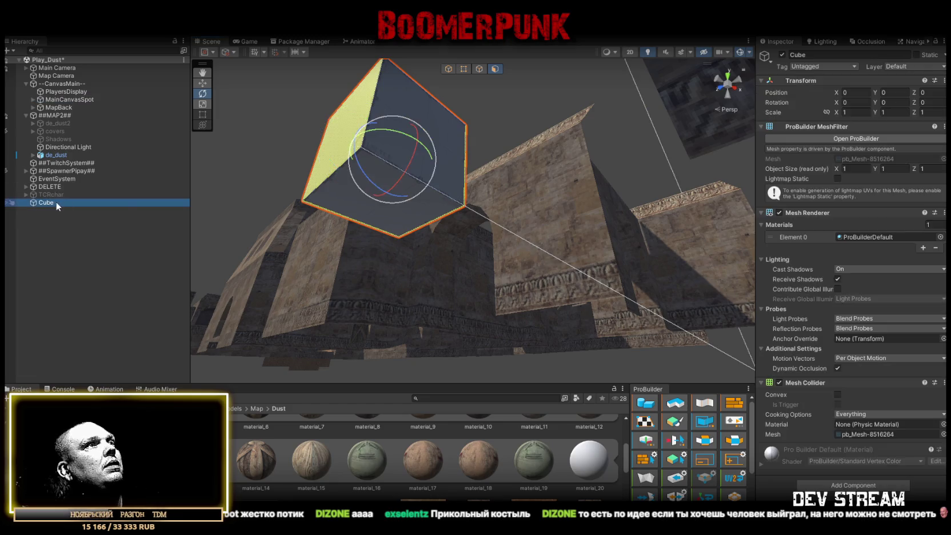
shift+click(341, 199)
shift+click(403, 235)
key(Delete)
Switch to the Move tool and frame the panel from above beside the low wall.
drag(379, 131, 566, 324)
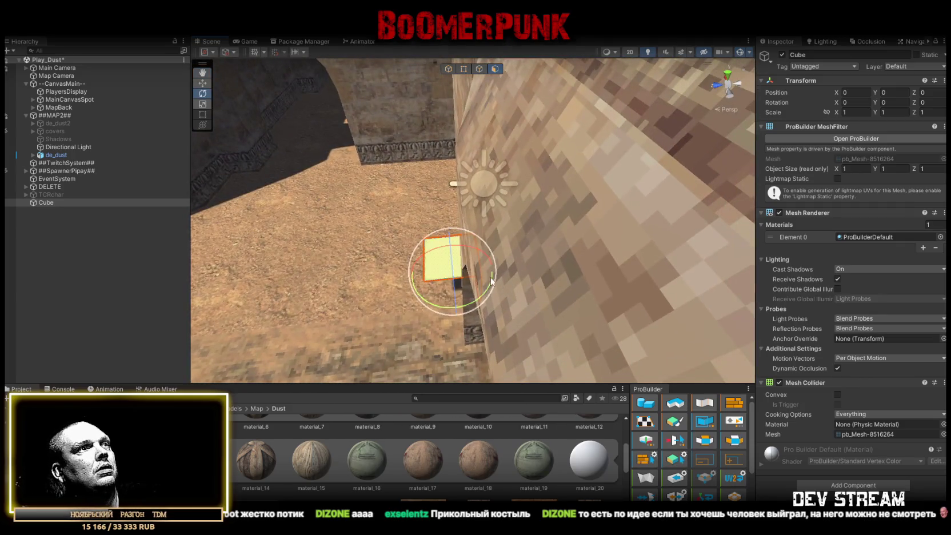
key(w)
mouse_move(414, 273)
mouse_down()
mouse_move(425, 240)
mouse_move(398, 231)
mouse_move(496, 284)
mouse_move(477, 219)
mouse_move(599, 236)
mouse_move(711, 224)
mouse_move(511, 146)
mouse_up()
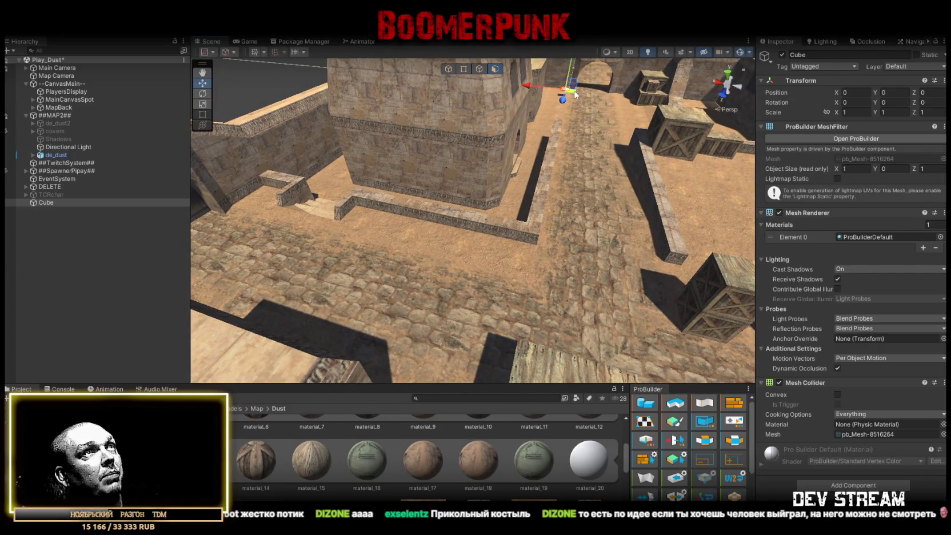
mouse_move(323, 232)
mouse_down()
mouse_move(364, 192)
mouse_move(449, 221)
mouse_move(450, 248)
mouse_up()
Raise the remaining face slightly and stretch the panel to about twice its width.
mouse_move(398, 199)
mouse_down()
mouse_move(409, 152)
mouse_move(393, 185)
mouse_up()
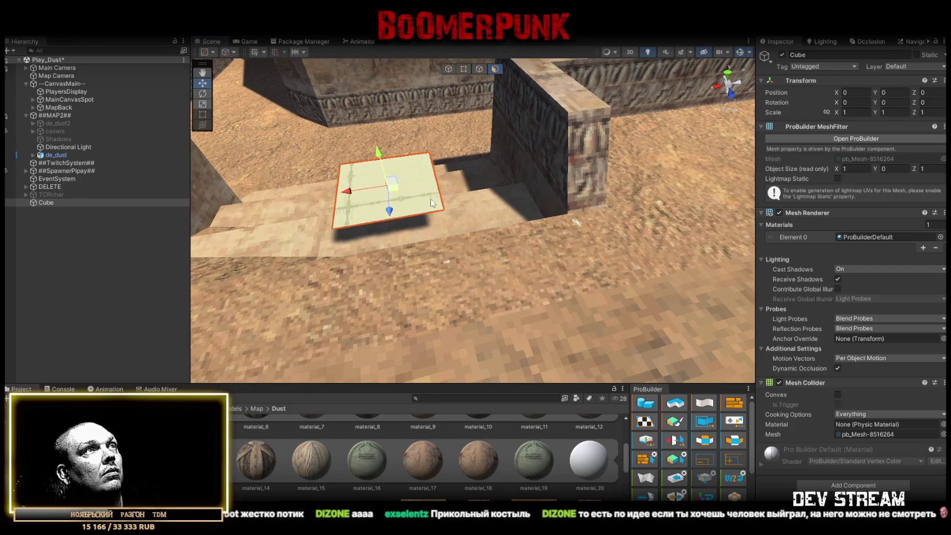
click(479, 68)
click(418, 214)
drag(390, 247, 537, 220)
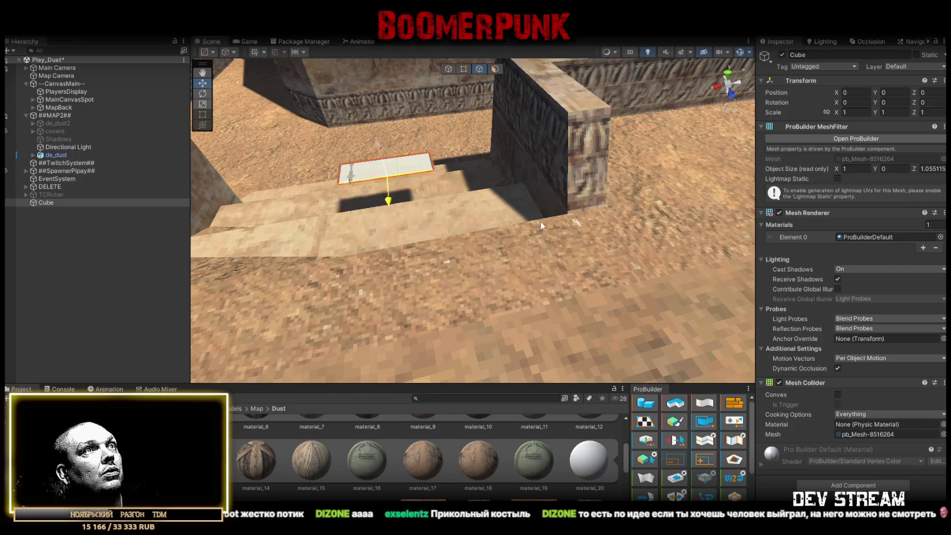
key(ctrl+z)
mouse_move(402, 197)
mouse_down()
mouse_move(546, 211)
mouse_move(499, 254)
mouse_up()
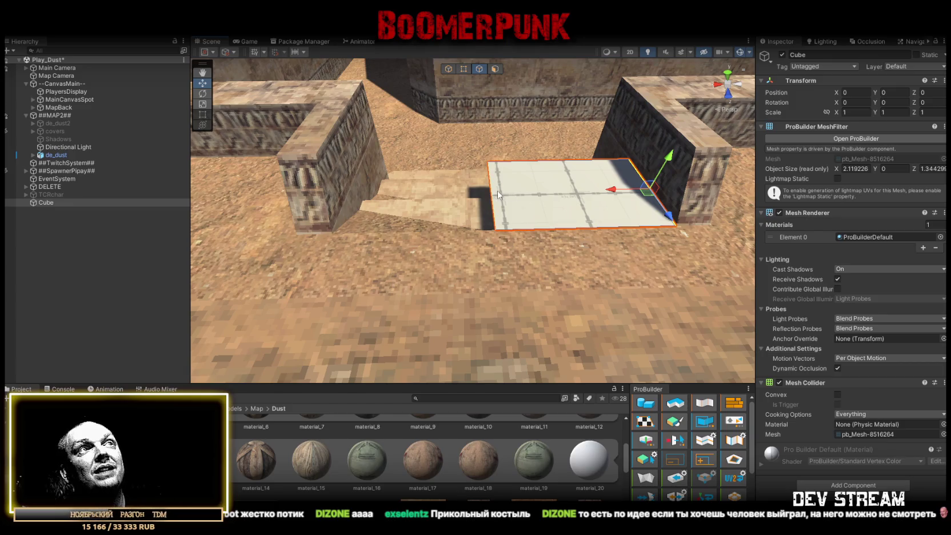
mouse_move(497, 218)
mouse_down()
mouse_move(570, 310)
mouse_move(523, 261)
mouse_move(464, 285)
mouse_move(343, 274)
mouse_up()
Check the game camera's view of the dust corridor with 66/99 scores and minimap.
click(246, 41)
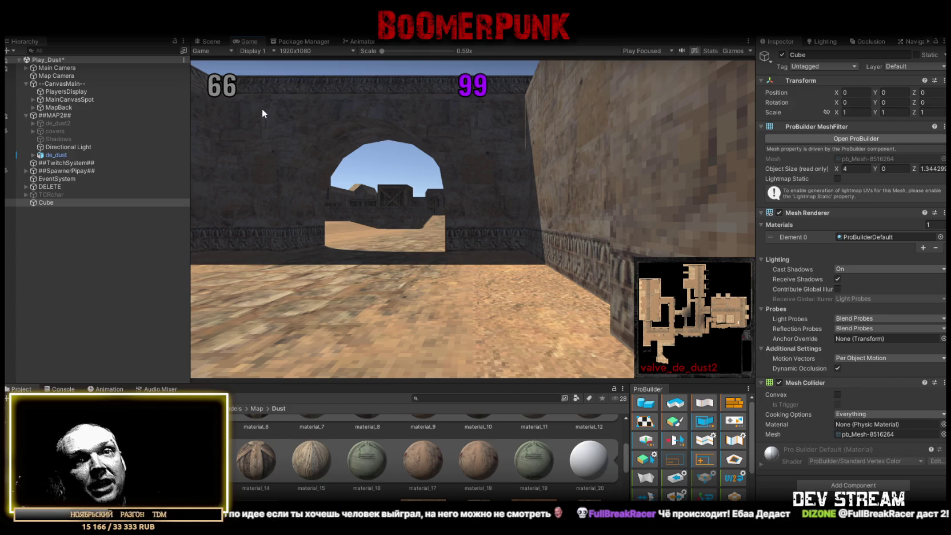
click(211, 42)
mouse_move(434, 171)
mouse_down()
mouse_move(489, 165)
mouse_move(531, 69)
mouse_up()
Stretch the panel's edges and pull one down into a ramp about 4 × 1.6 × 3.67.
click(478, 69)
click(535, 172)
mouse_move(535, 171)
mouse_down()
mouse_move(555, 144)
mouse_move(553, 272)
mouse_up()
drag(583, 194, 481, 246)
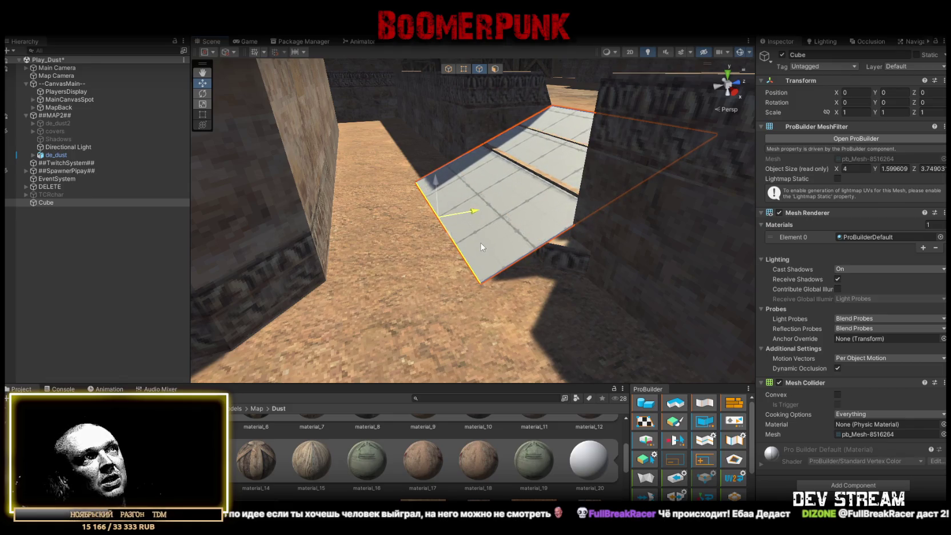
mouse_move(434, 194)
mouse_down()
mouse_move(702, 280)
mouse_move(775, 285)
mouse_move(769, 275)
mouse_move(649, 270)
mouse_move(546, 292)
mouse_move(496, 282)
mouse_move(400, 303)
mouse_move(543, 241)
mouse_move(378, 295)
mouse_move(417, 266)
mouse_up()
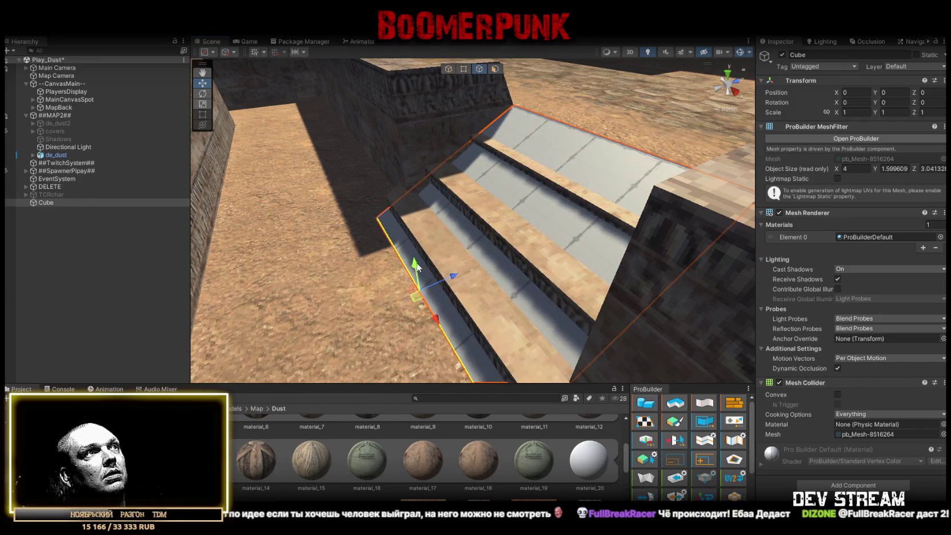
key(ctrl+z)
key(ctrl+z)
key(ctrl+z)
mouse_move(419, 166)
mouse_down()
mouse_move(572, 209)
mouse_move(577, 226)
mouse_move(512, 147)
mouse_up()
drag(454, 109, 519, 269)
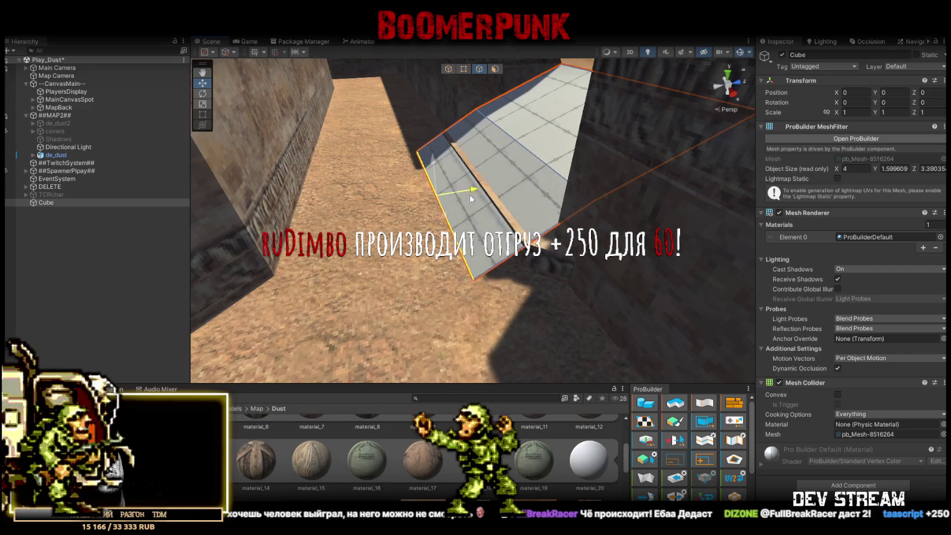
drag(471, 199, 457, 201)
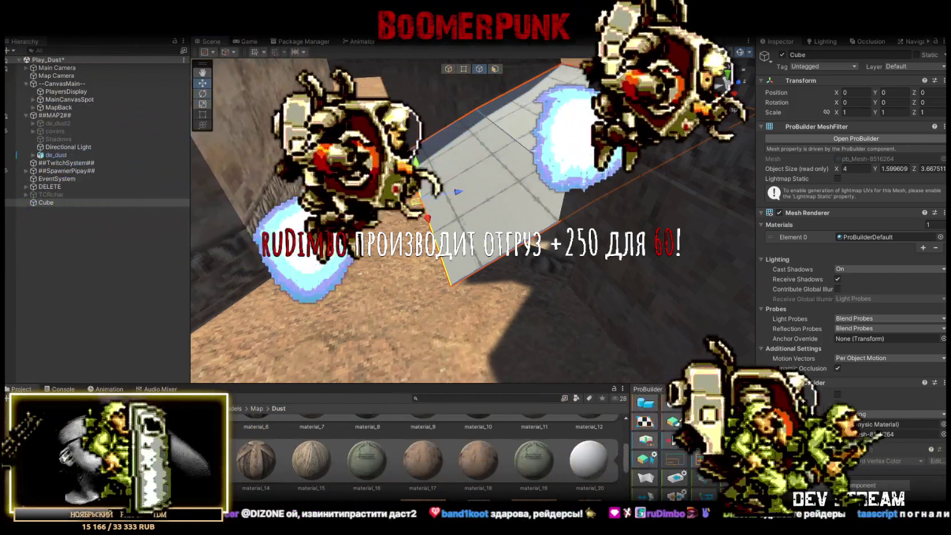
click(12, 28)
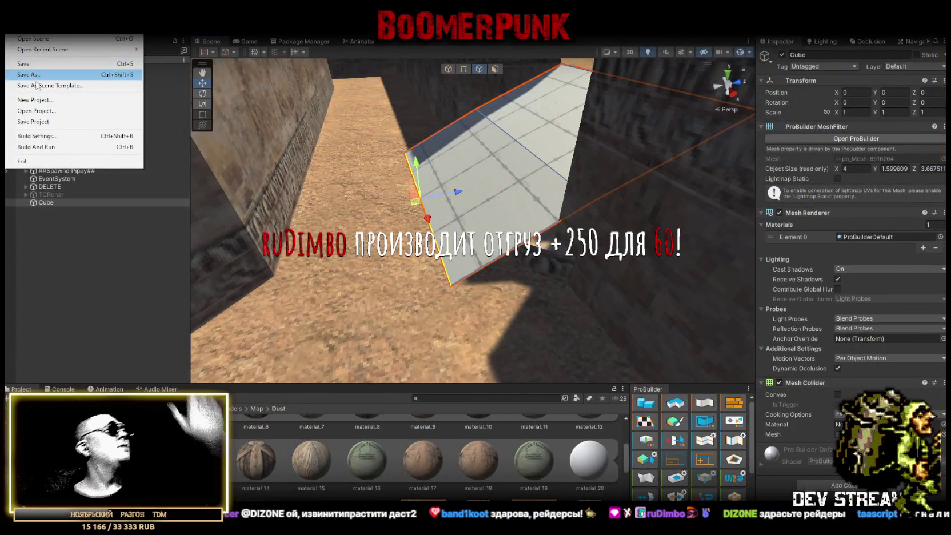
Open SampleScene.unity from Assets/Scenes in place of Play_Dust, answering the switch prompt.
click(42, 40)
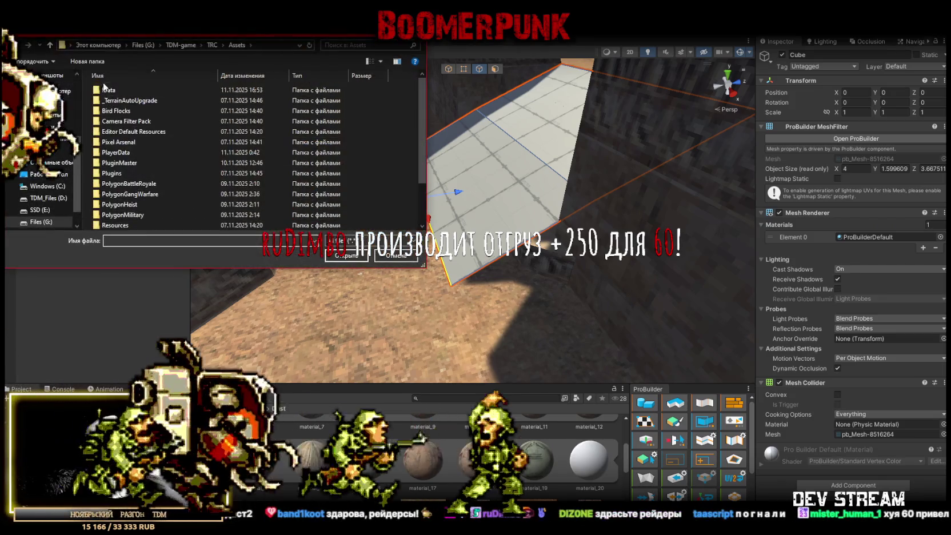
double_click(136, 175)
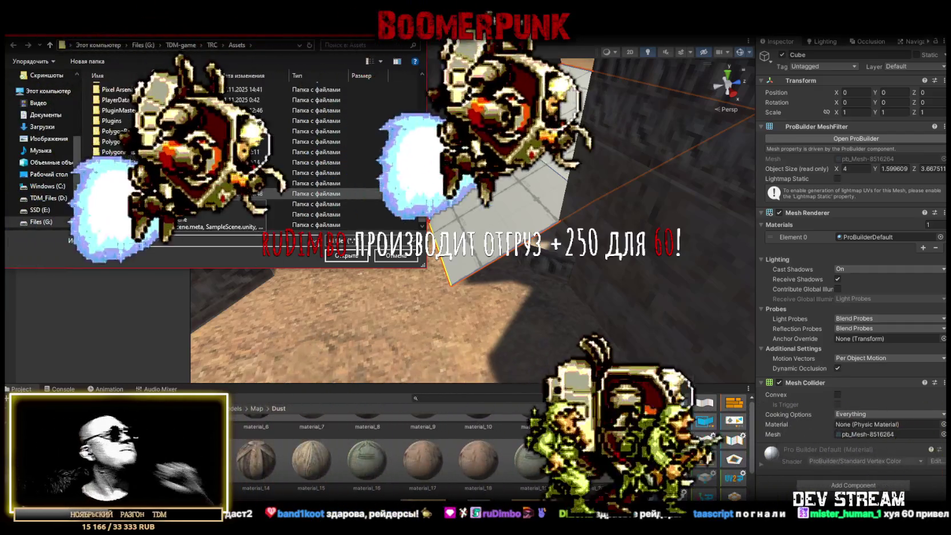
click(126, 101)
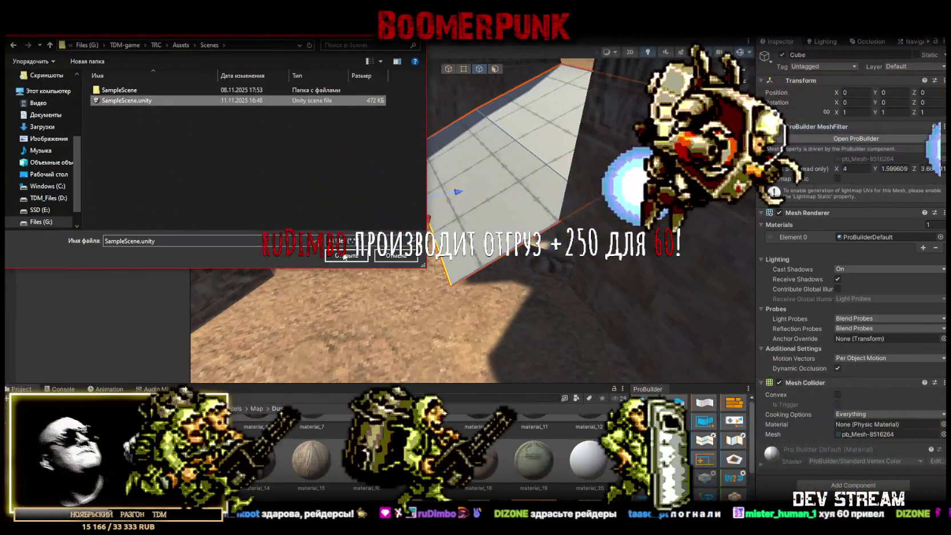
click(351, 256)
click(458, 294)
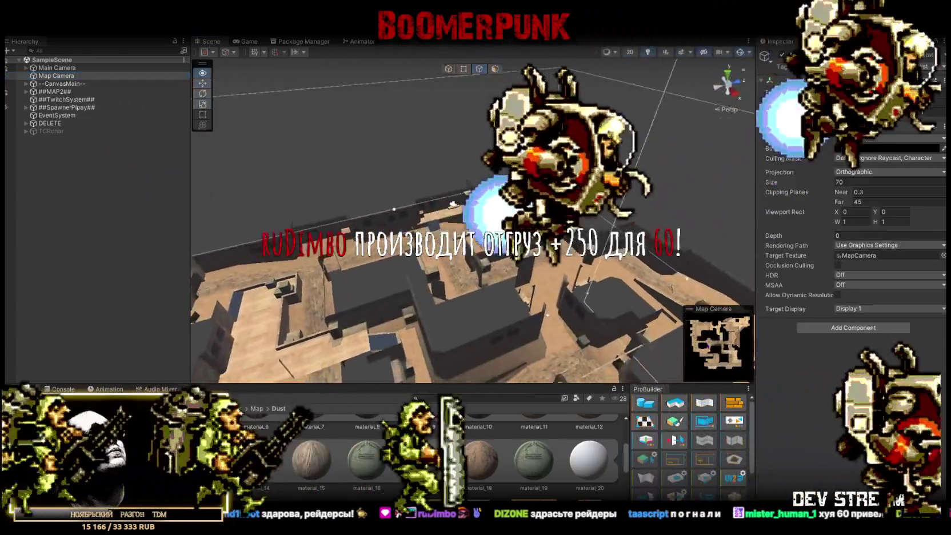
Show the Game view and maximize it to fill the editor while the match runs.
click(246, 41)
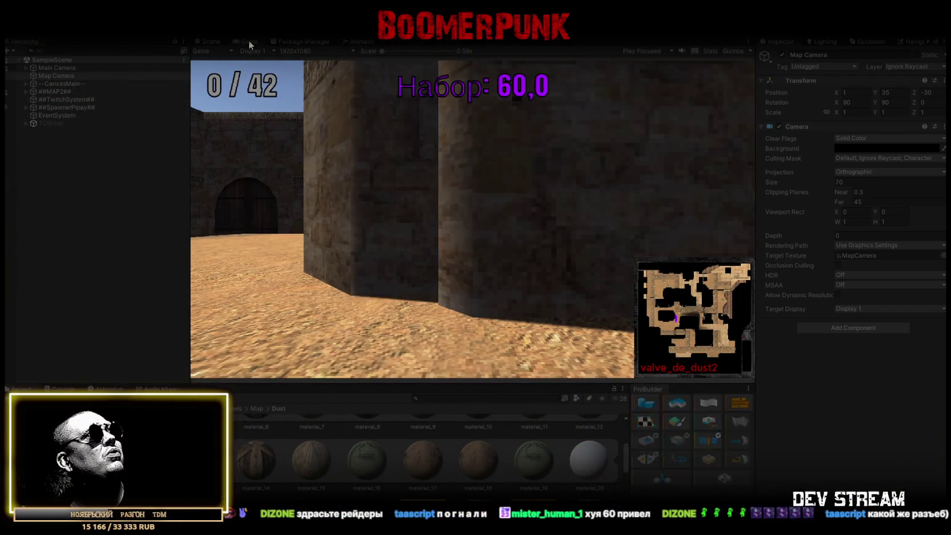
double_click(249, 40)
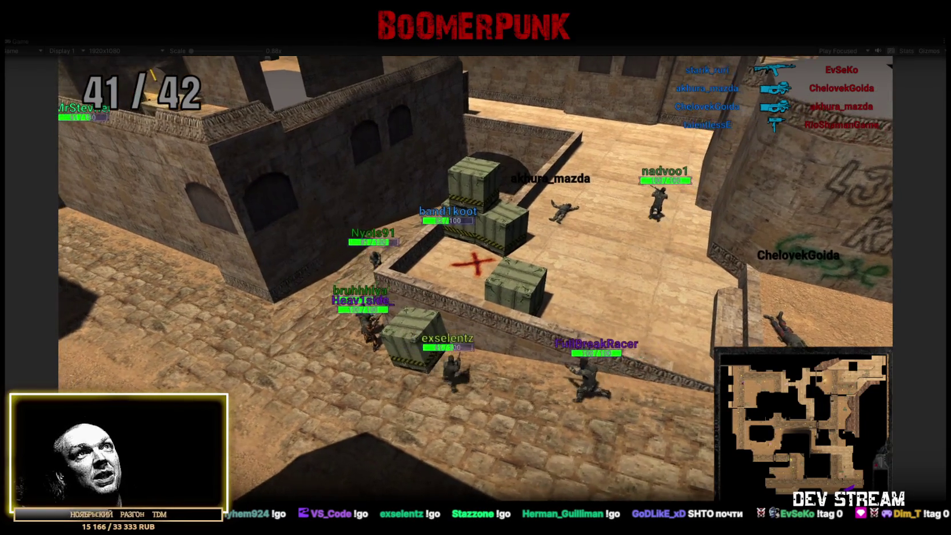
key(Tab)
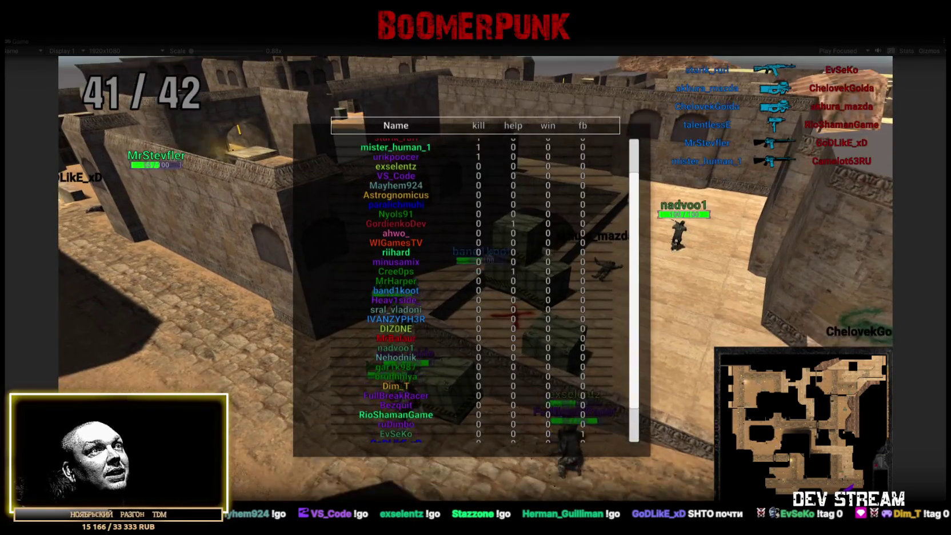
key(Tab)
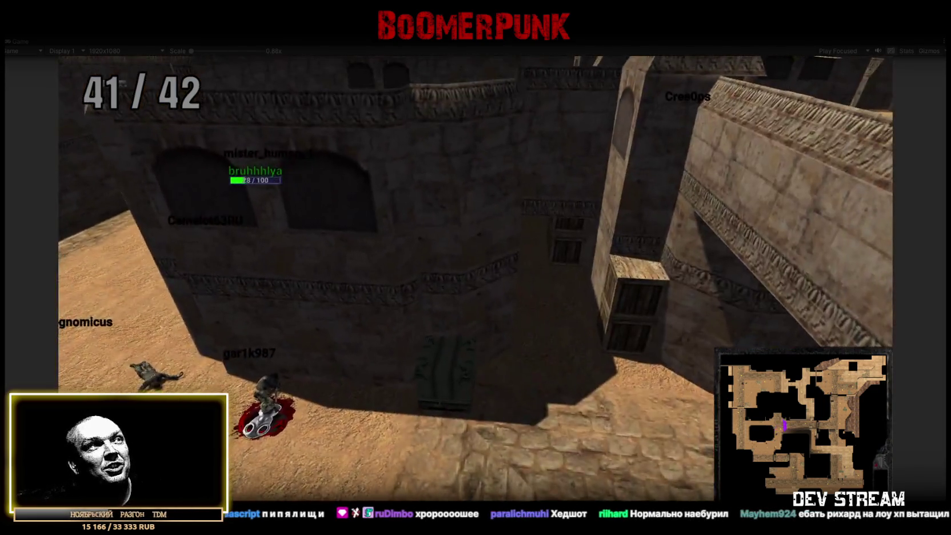
key(Tab)
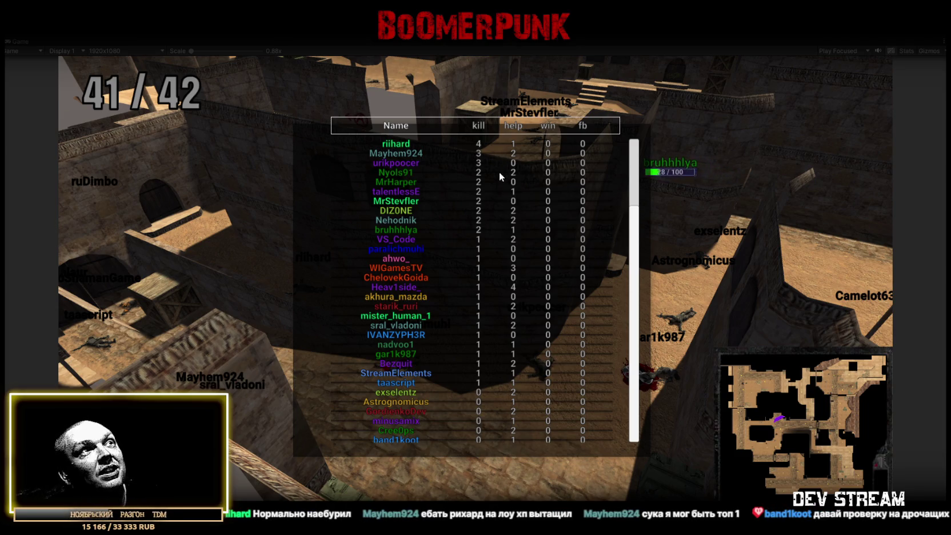
scroll(497, 241, down, 5)
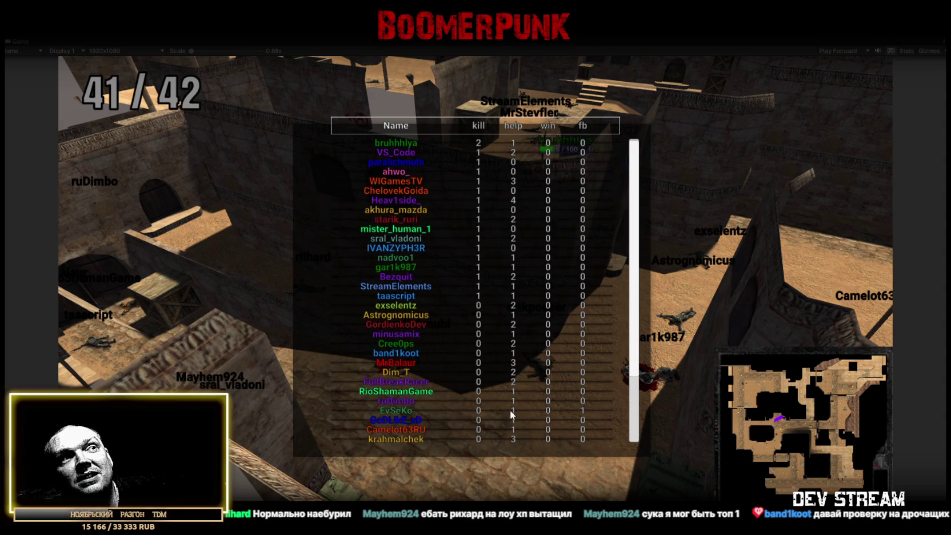
scroll(529, 413, down, 2)
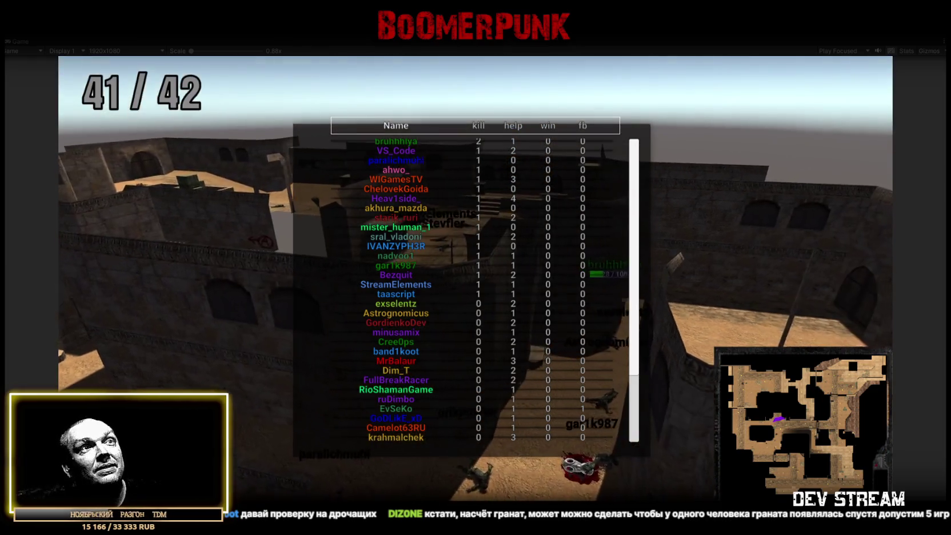
key(Tab)
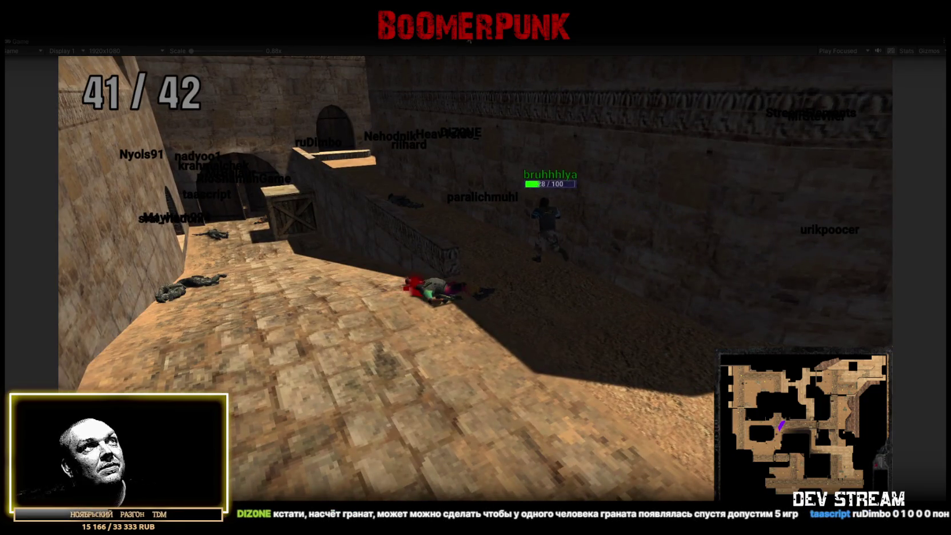
key(ctrl+p)
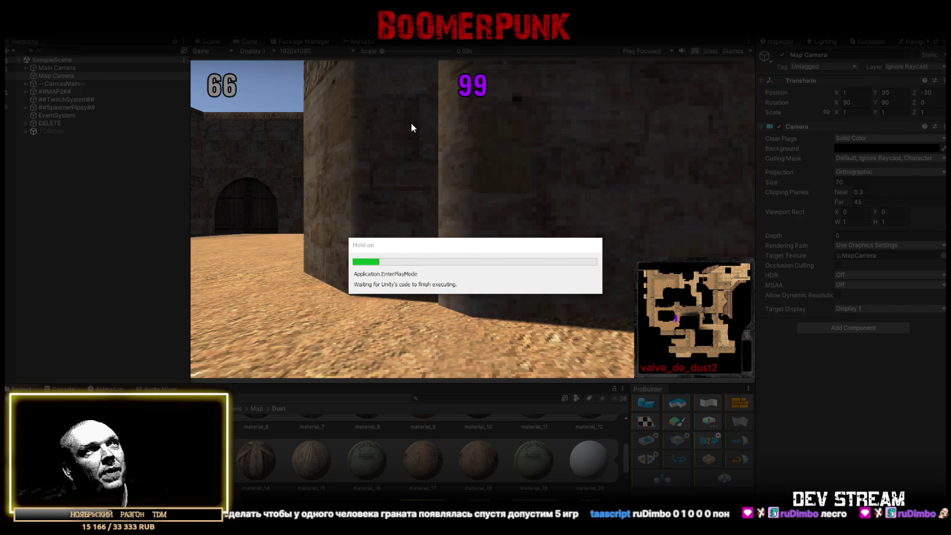
Maximize the Game view for the fresh round.
double_click(249, 41)
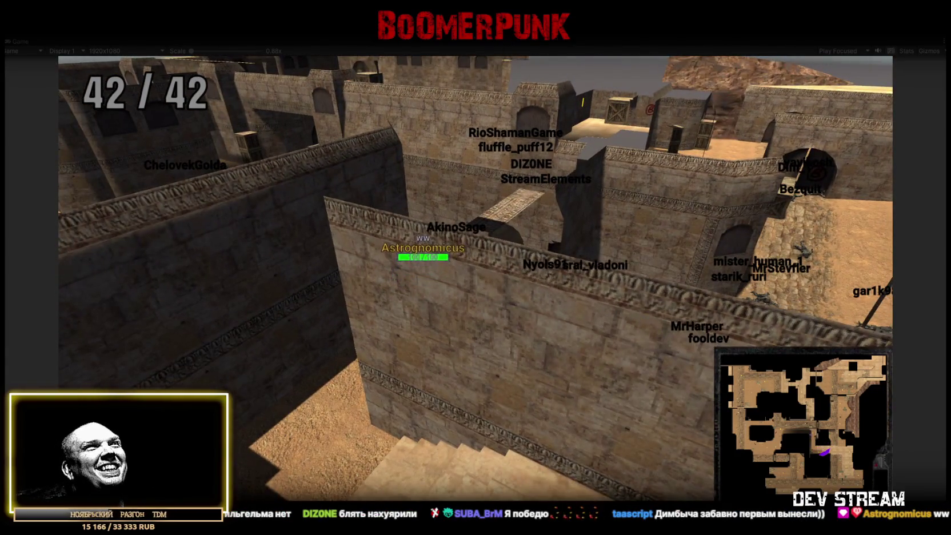
Exit Play mode with Ctrl+P to return to the normal editor layout.
key(ctrl+p)
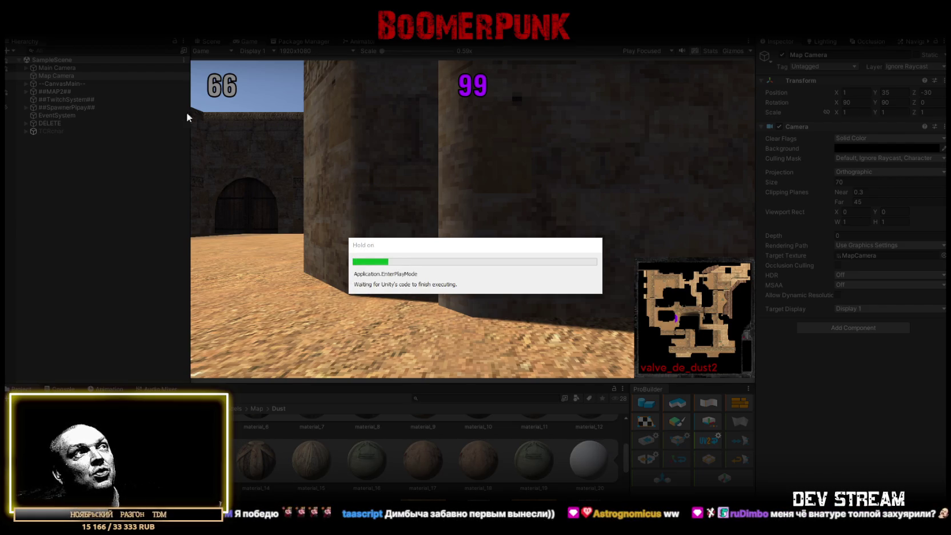
Maximize the Game view so the new match fills the editor.
double_click(251, 42)
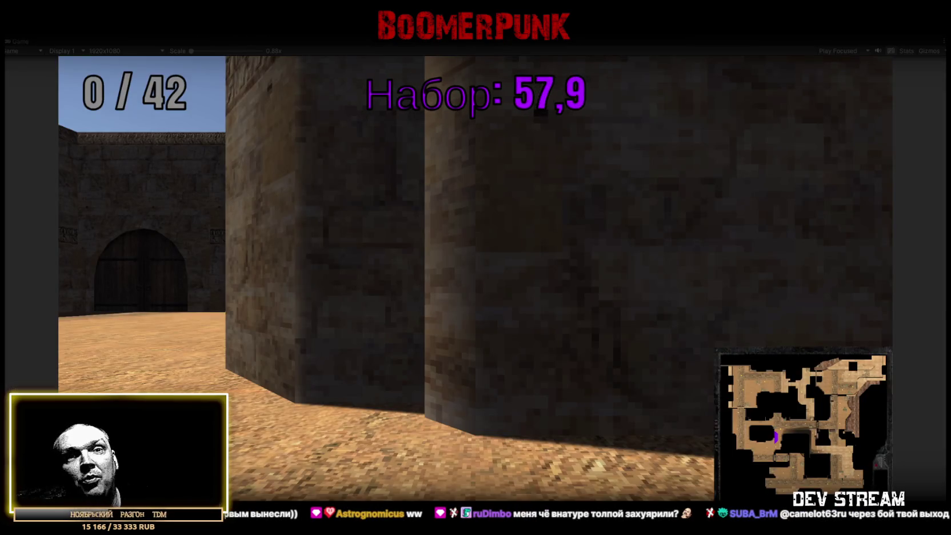
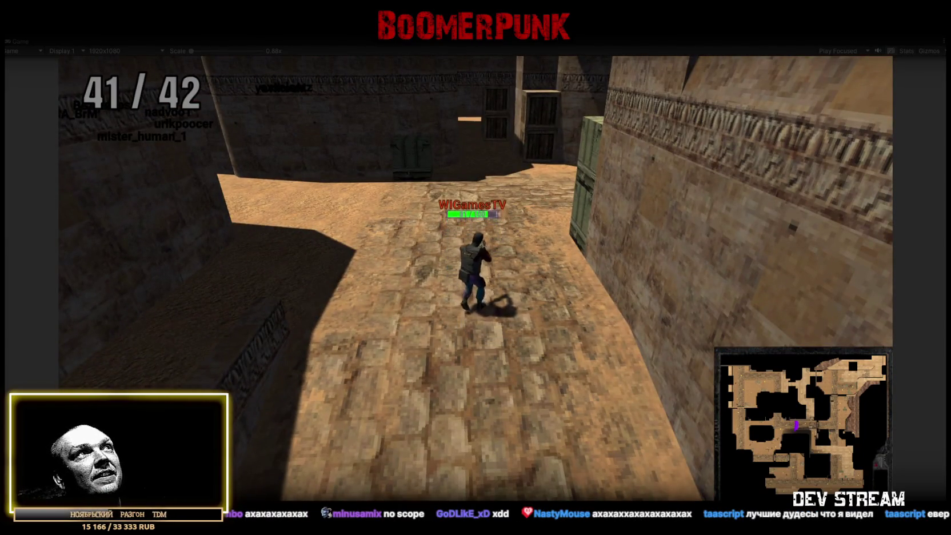
Stop the finished match's Play mode with Ctrl+P so a new 0/42 round can start.
click(496, 209)
key(ctrl+p)
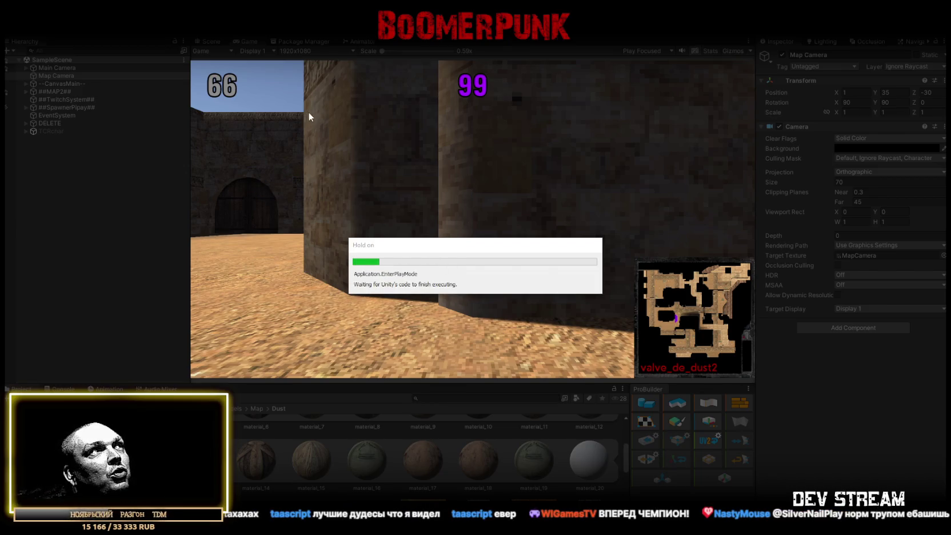
Maximize the Game view and let the 42-player dust2 match run to the kill scoreboard.
double_click(251, 42)
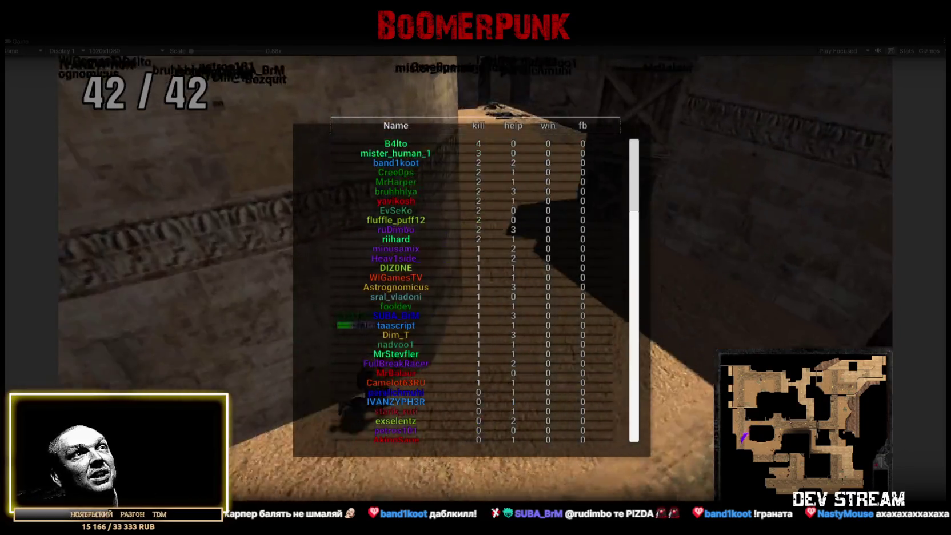
Scroll and close the kill scoreboard, check the Console for errors, then return to the Dust materials.
scroll(439, 240, down, 1)
scroll(452, 267, down, 3)
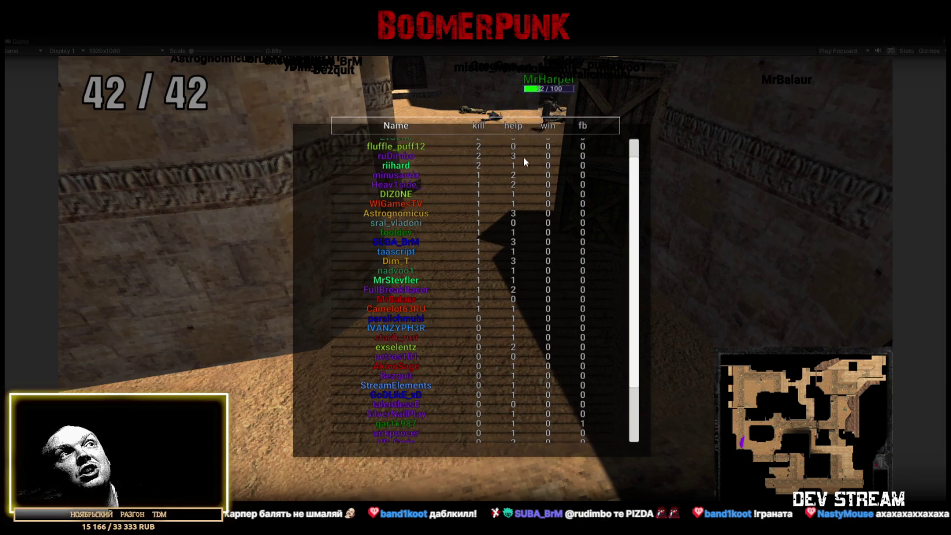
key(Tab)
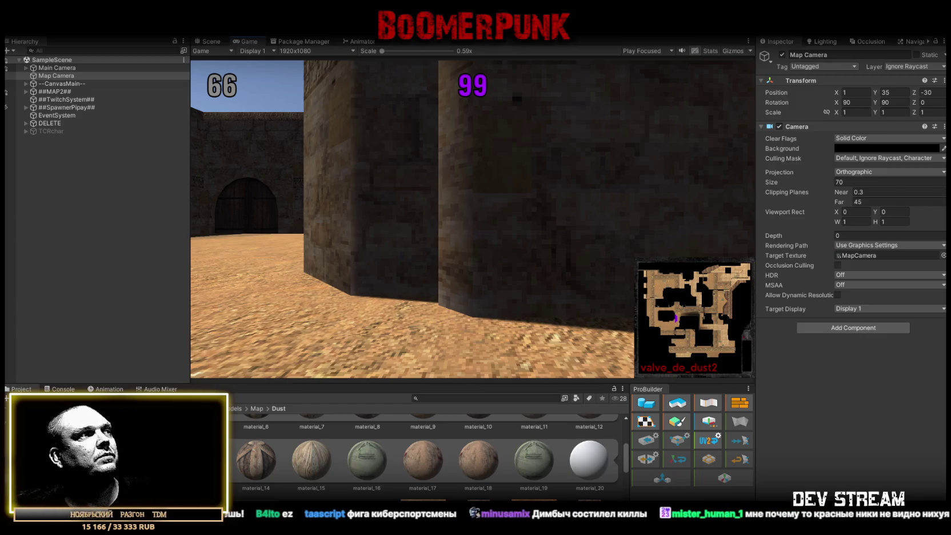
key(ctrl+shift+c)
click(20, 388)
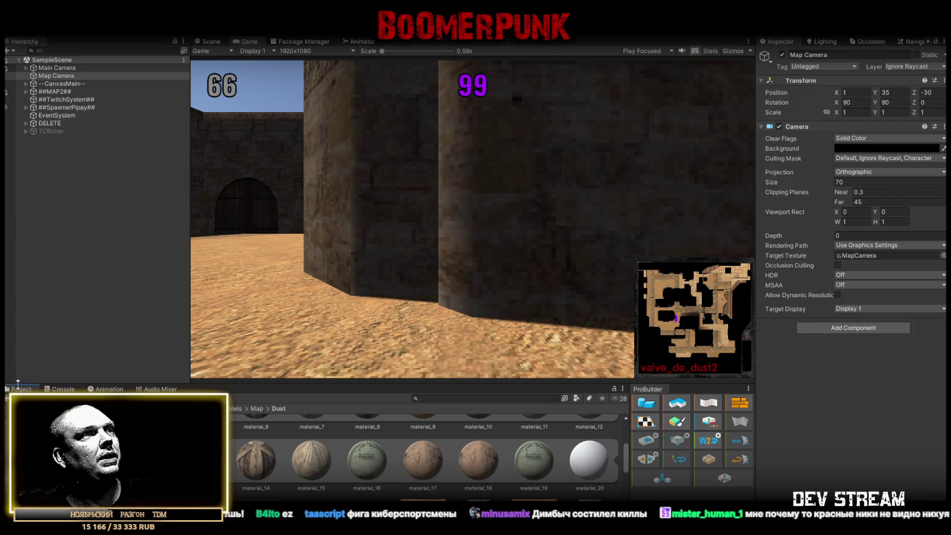